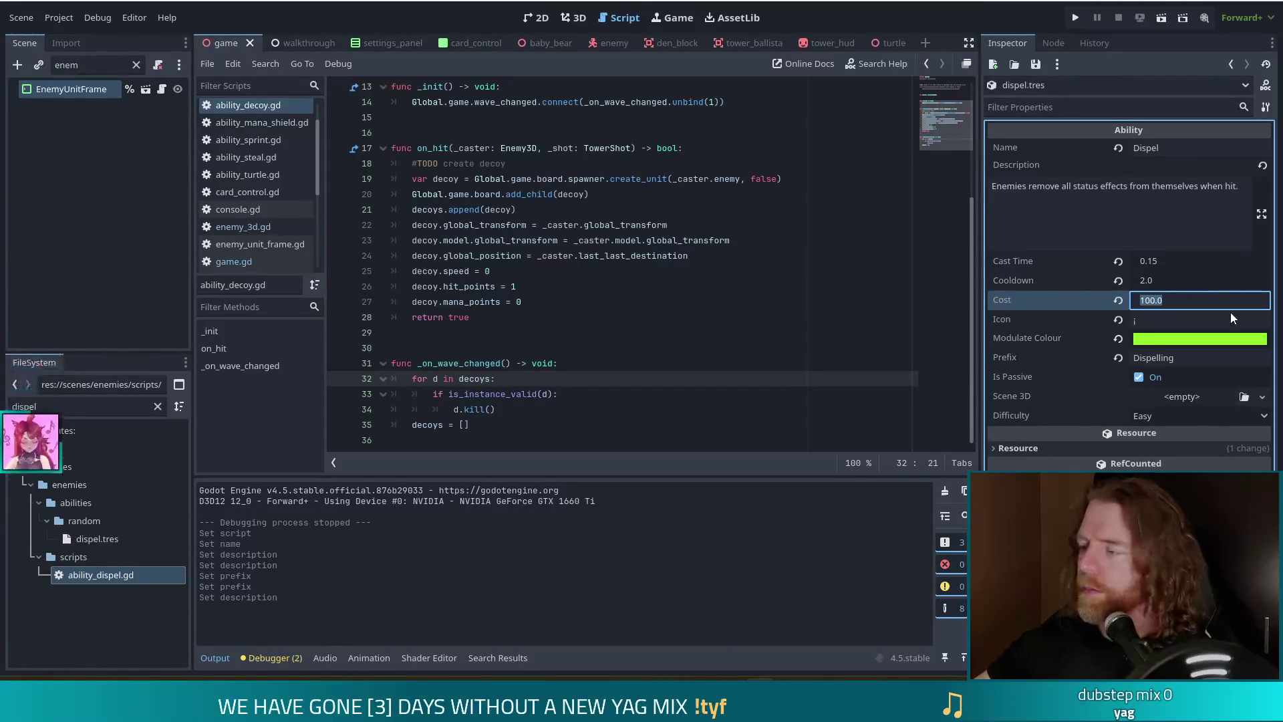
Change the Dispel ability's Cost in dispel.tres to 50, then review its cast time and description.
click(1198, 299)
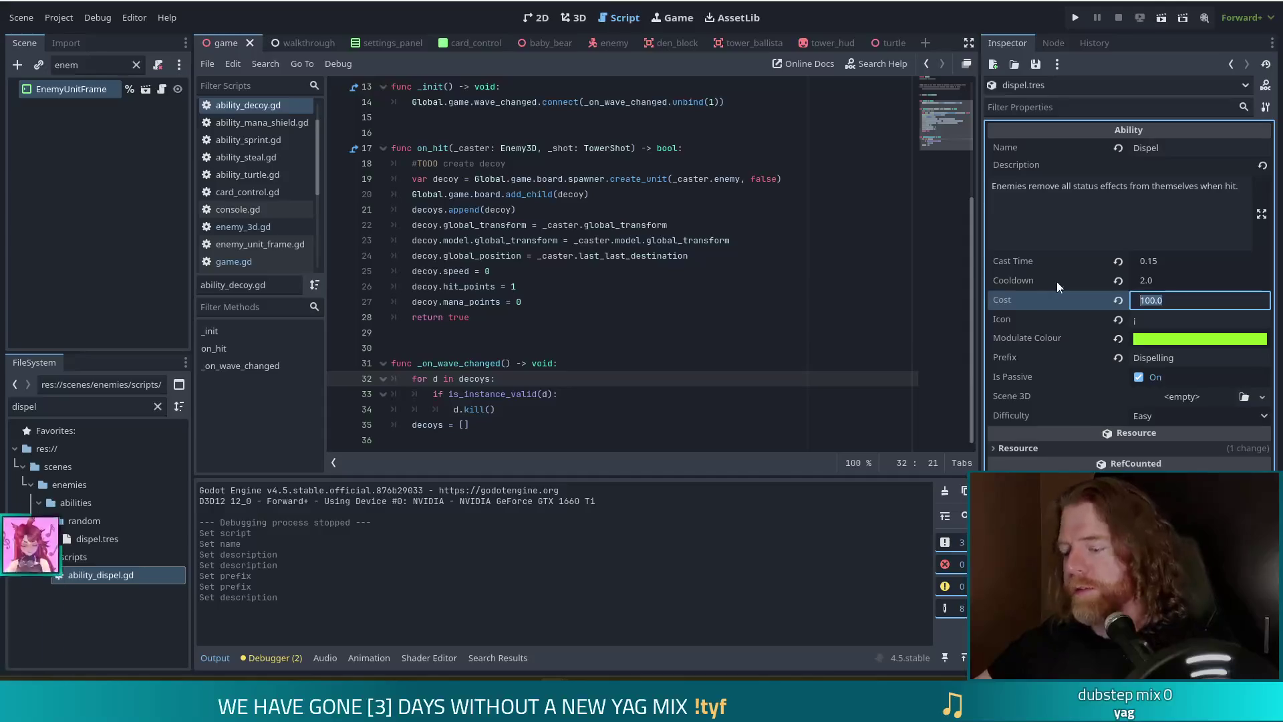
text(50)
key(Return)
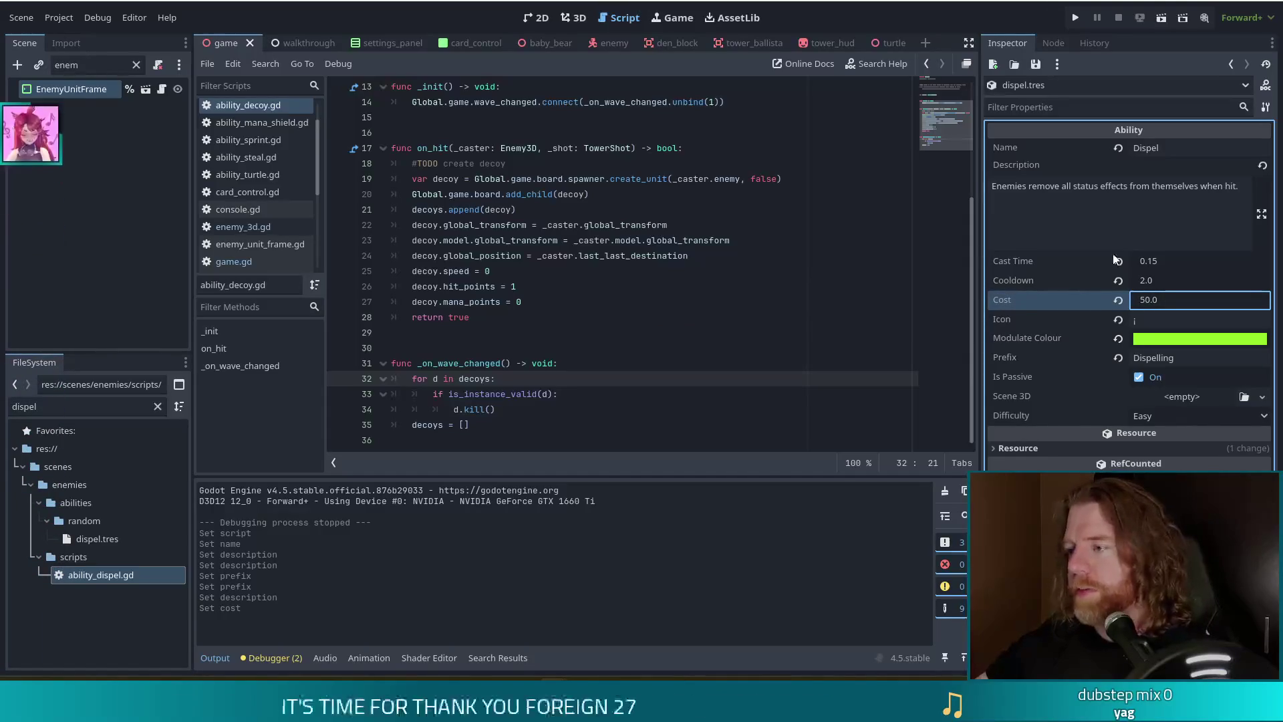
click(1179, 264)
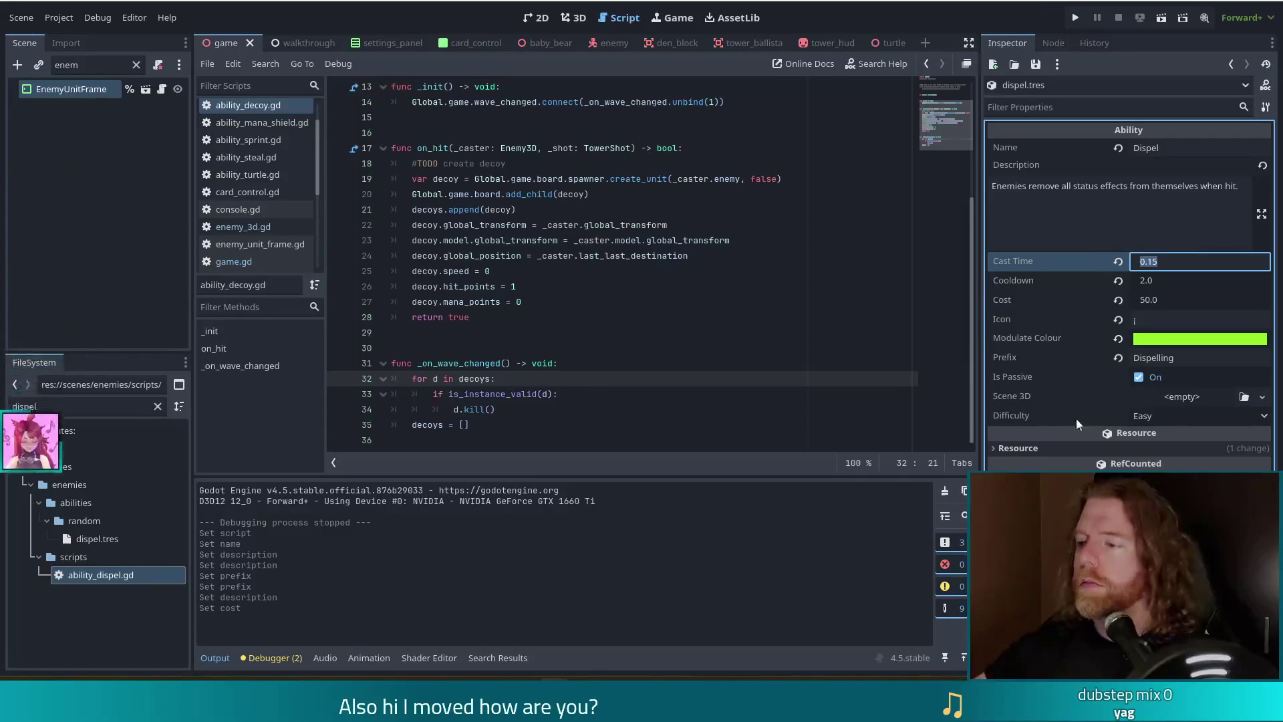
click(1140, 203)
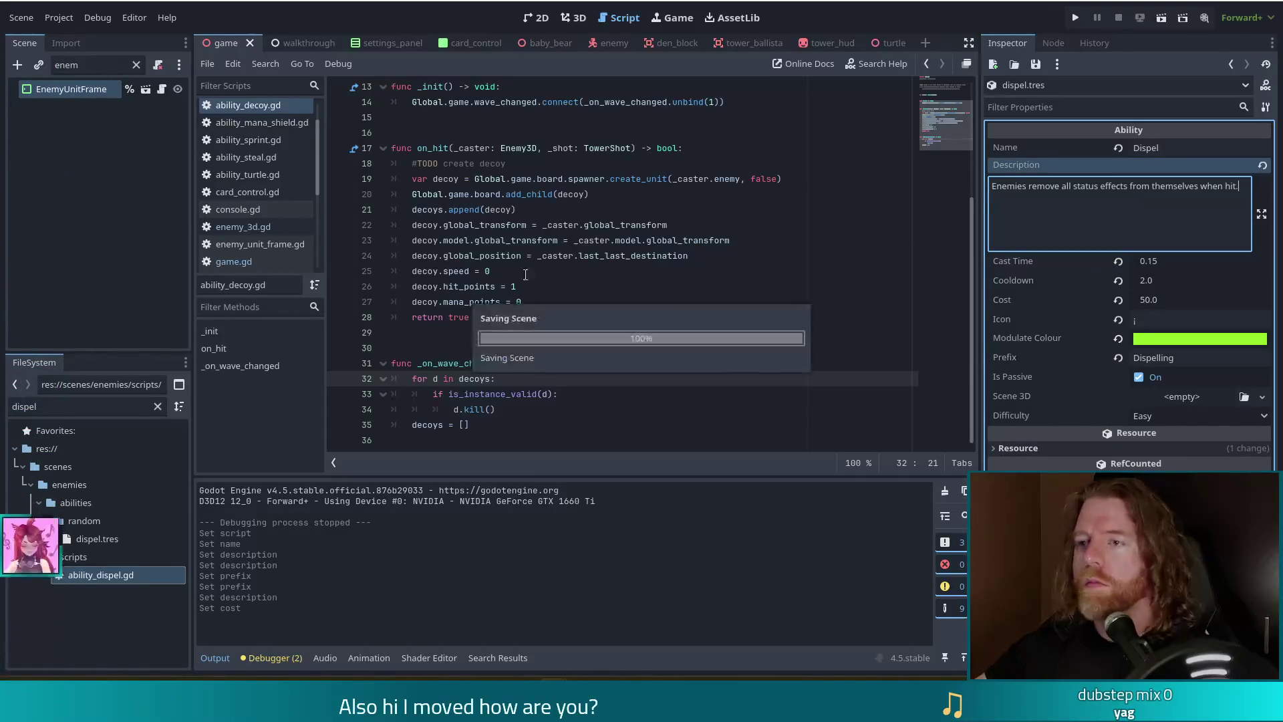
click(541, 194)
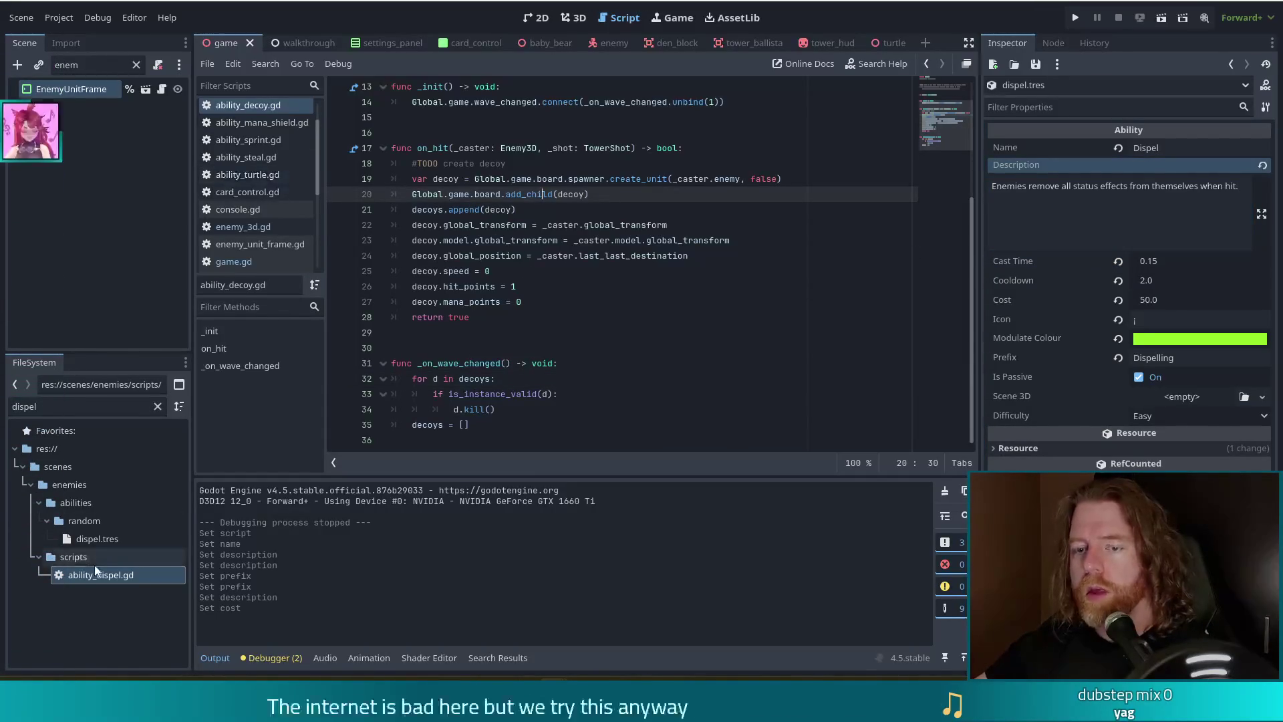
Open ability_dispel.gd and rename the commented class from AbilityDecoy to AbilityDispel.
double_click(114, 578)
click(576, 319)
click(551, 103)
key(BackSpace)
key(BackSpace)
key(BackSpace)
text(Dispel)
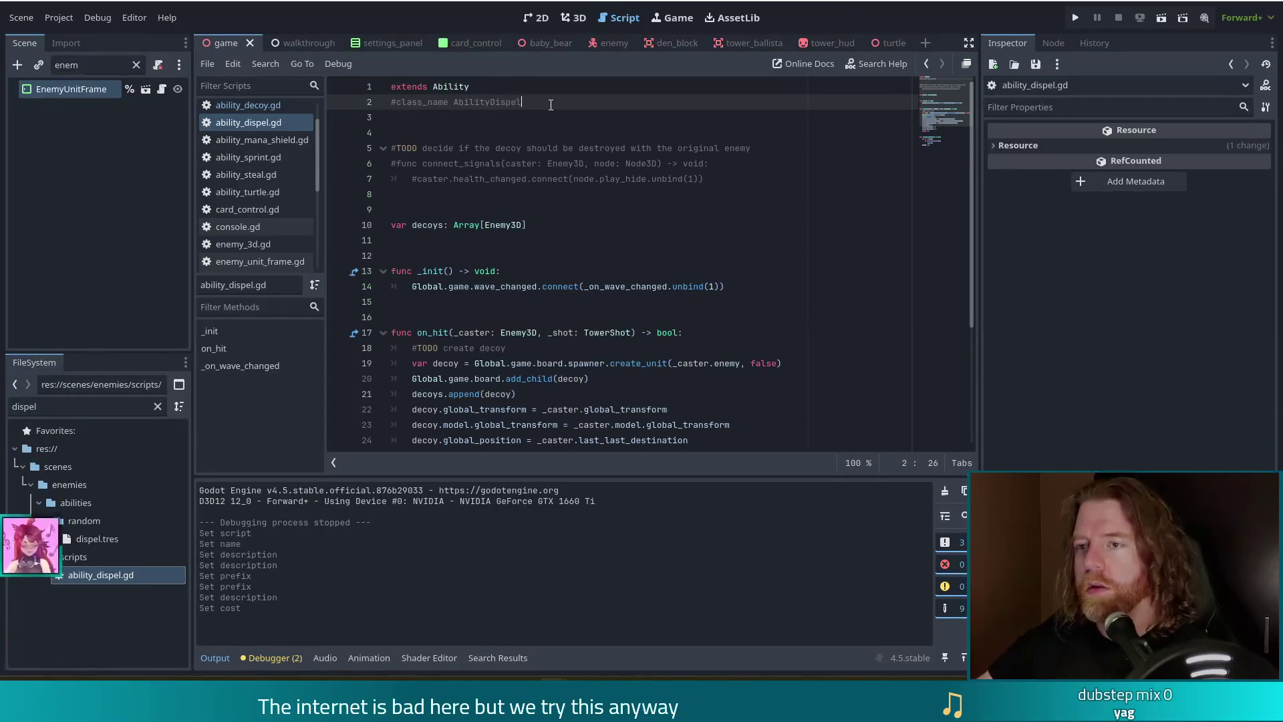
click(736, 348)
Delete the copied decoys variable and _init function.
click(755, 271)
click(759, 287)
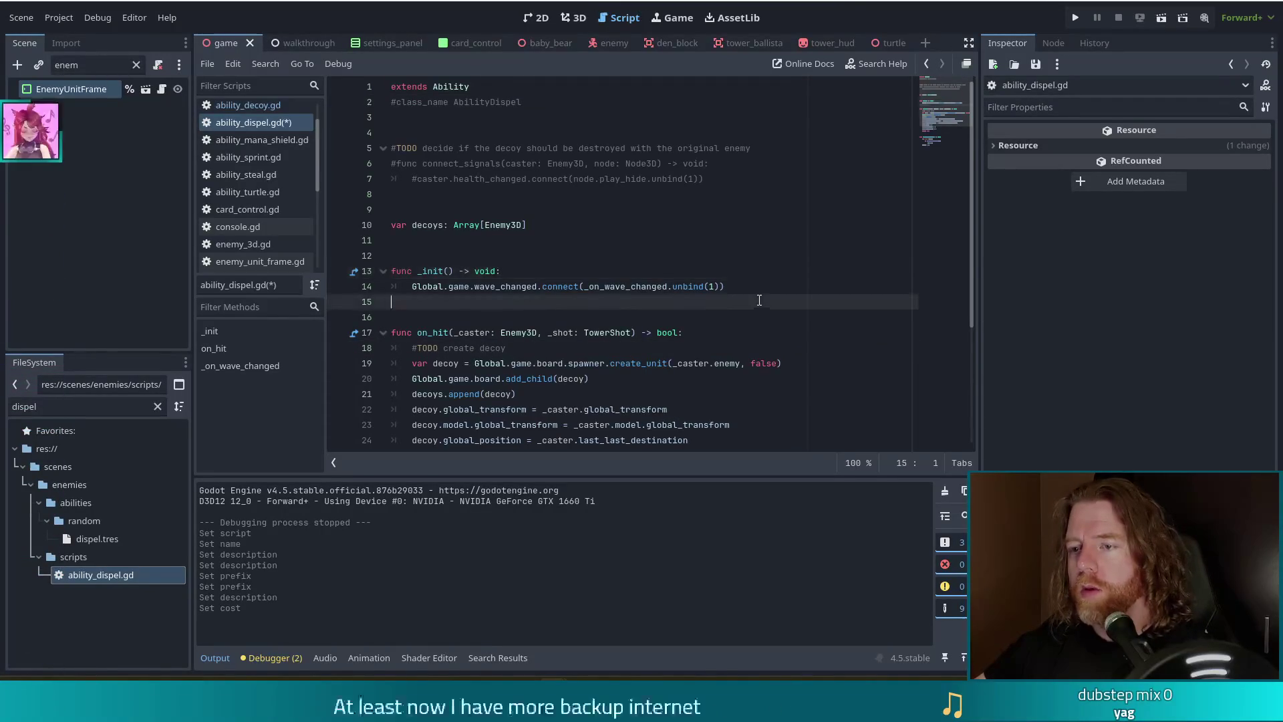
drag(759, 287, 773, 215)
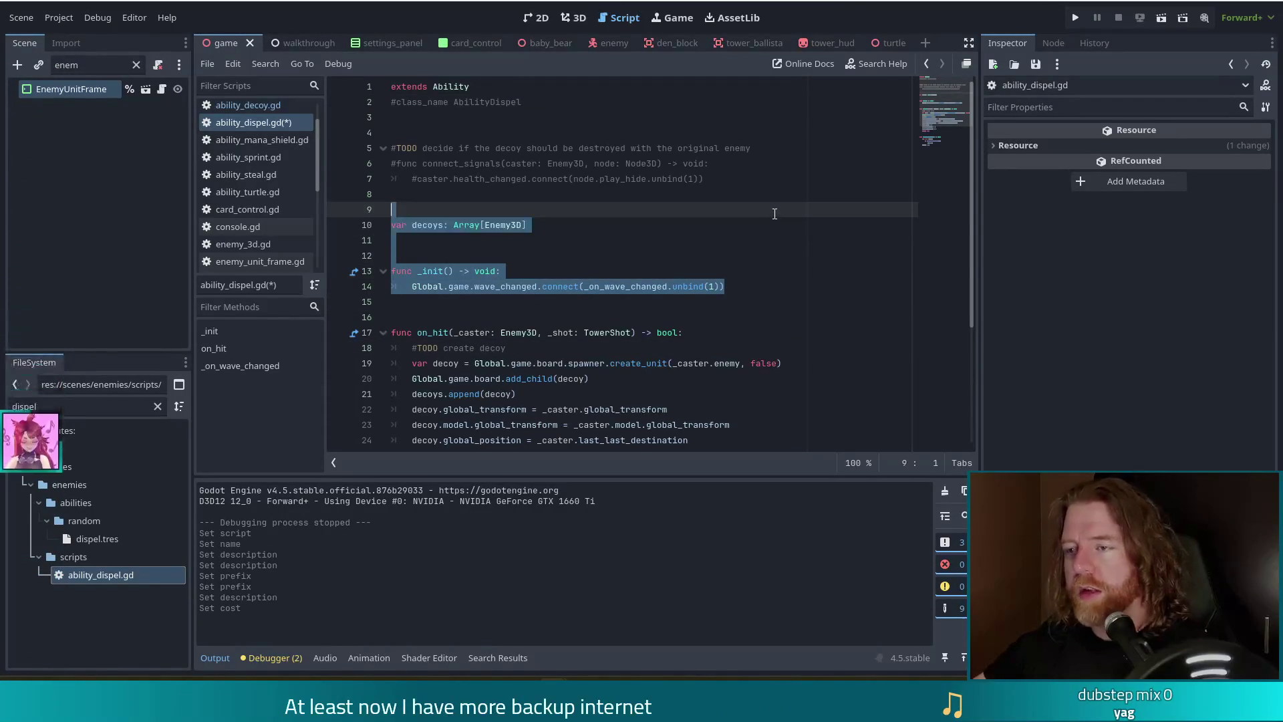
key(BackSpace)
key(BackSpace)
key(BackSpace)
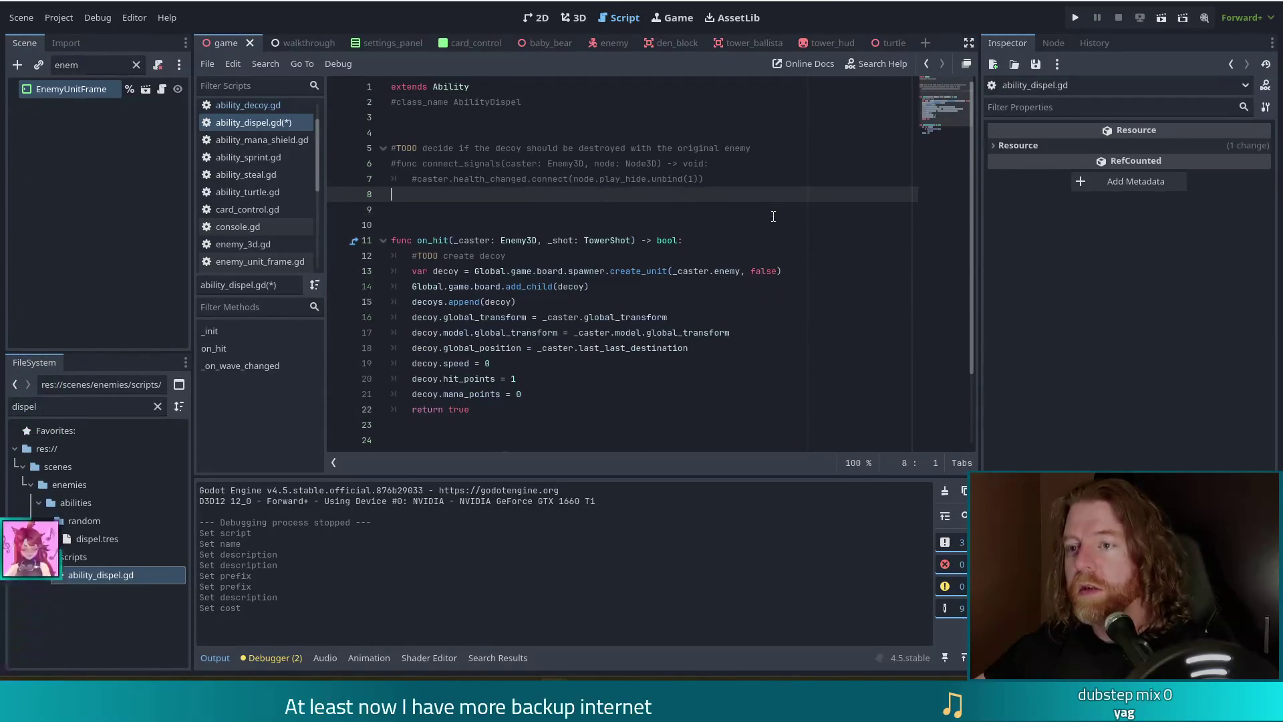
Delete the _on_wave_changed function and replace on_hit's decoy creation lines with _caster.
click(461, 255)
scroll(640, 381, down, 2)
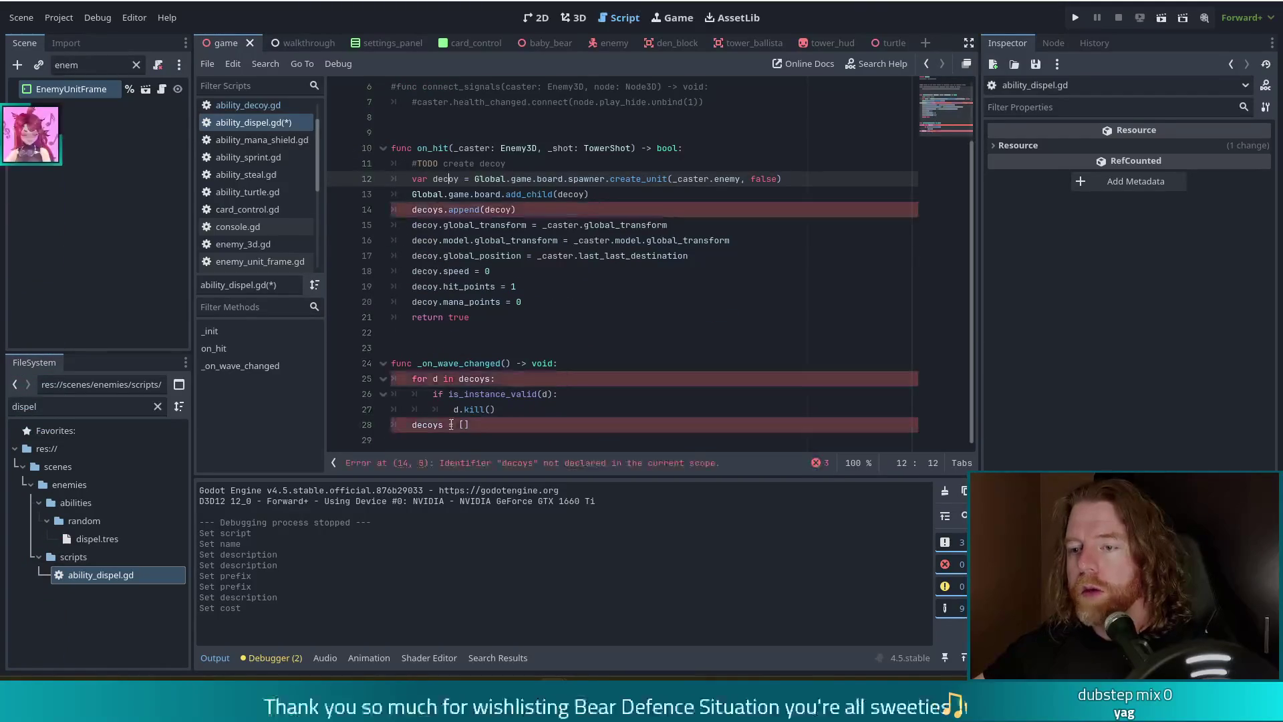
drag(632, 425, 628, 331)
key(BackSpace)
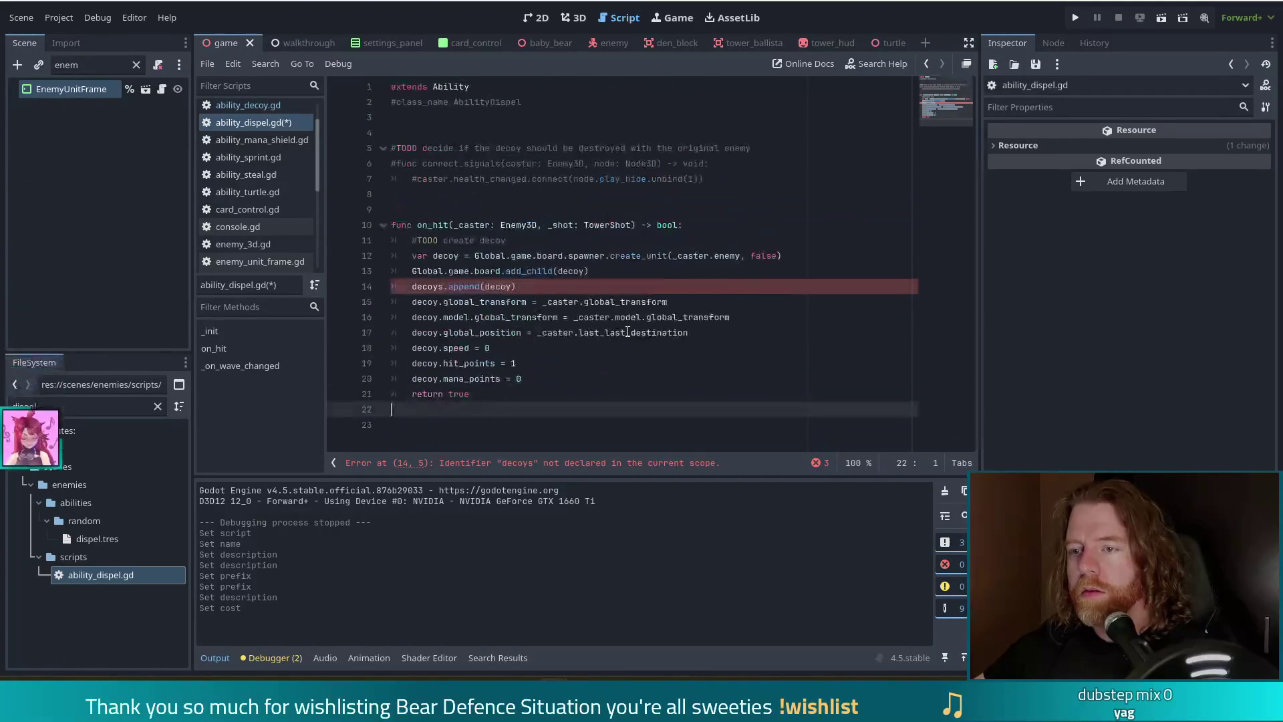
mouse_move(524, 378)
mouse_down()
mouse_move(481, 363)
mouse_move(411, 258)
mouse_up()
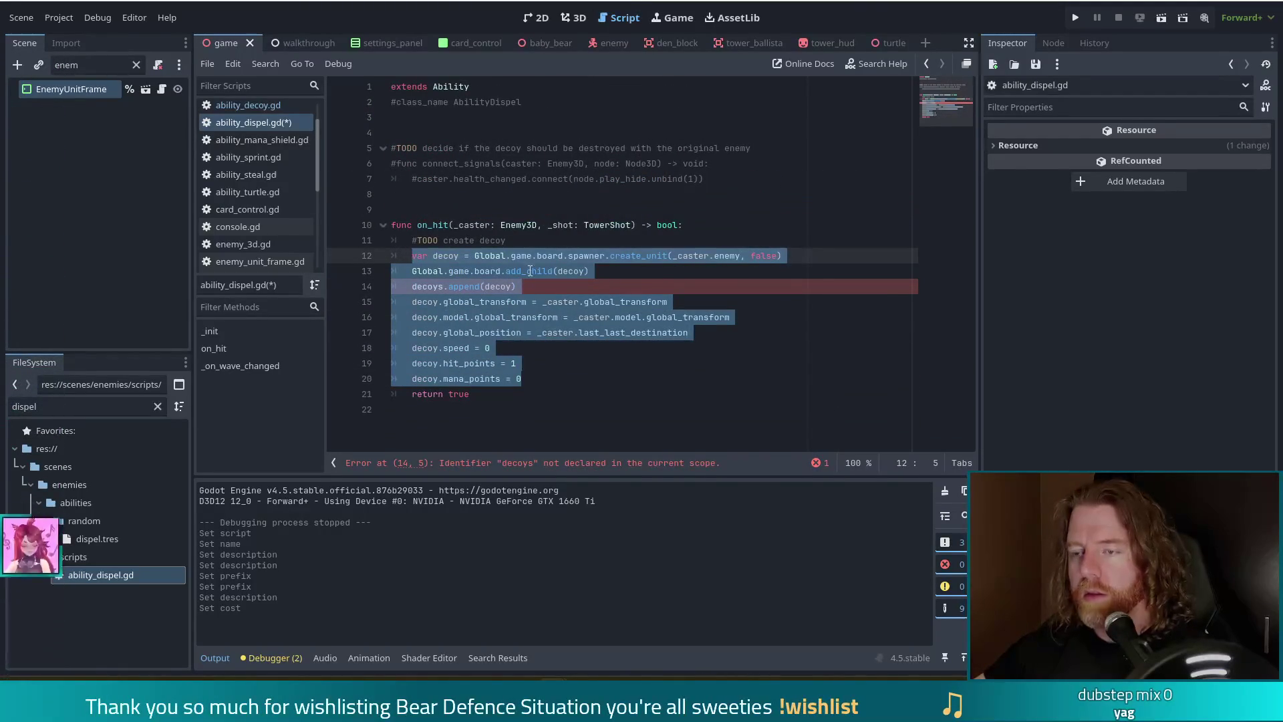
text(_caster)
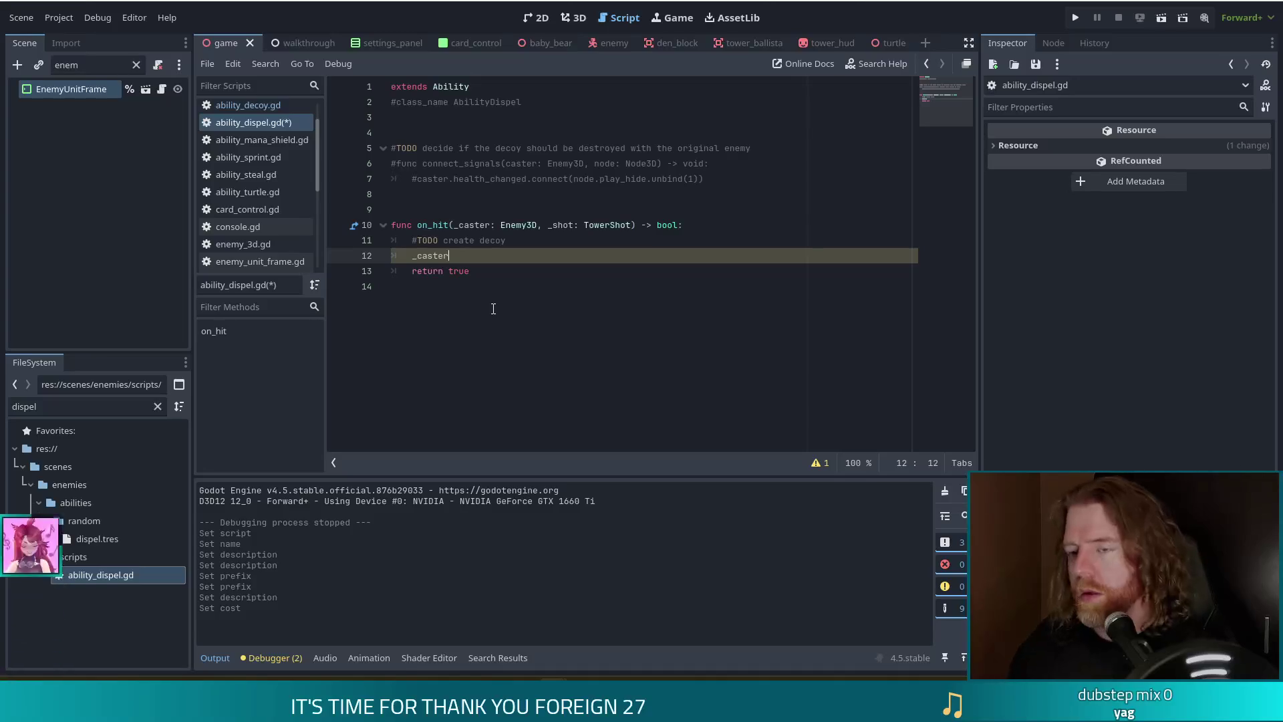
Make on_hit set _caster.chilled = 0.
text(.chi)
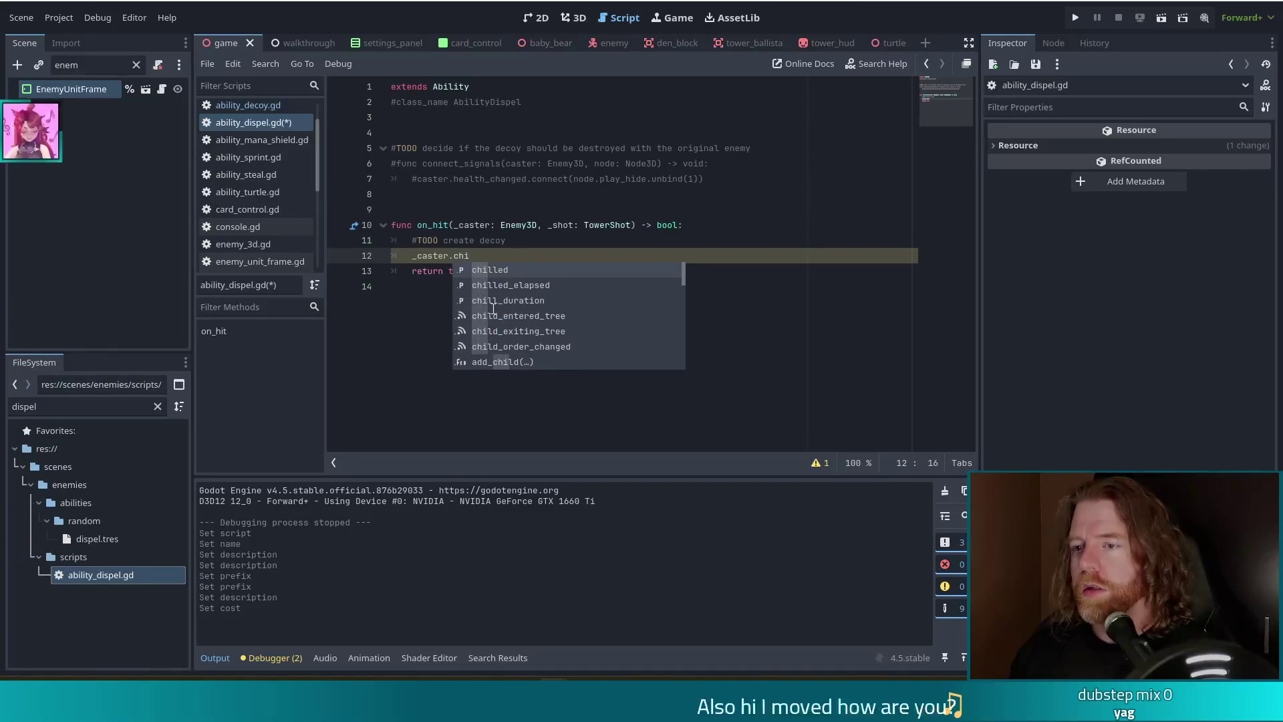
key(Return)
text(= 0)
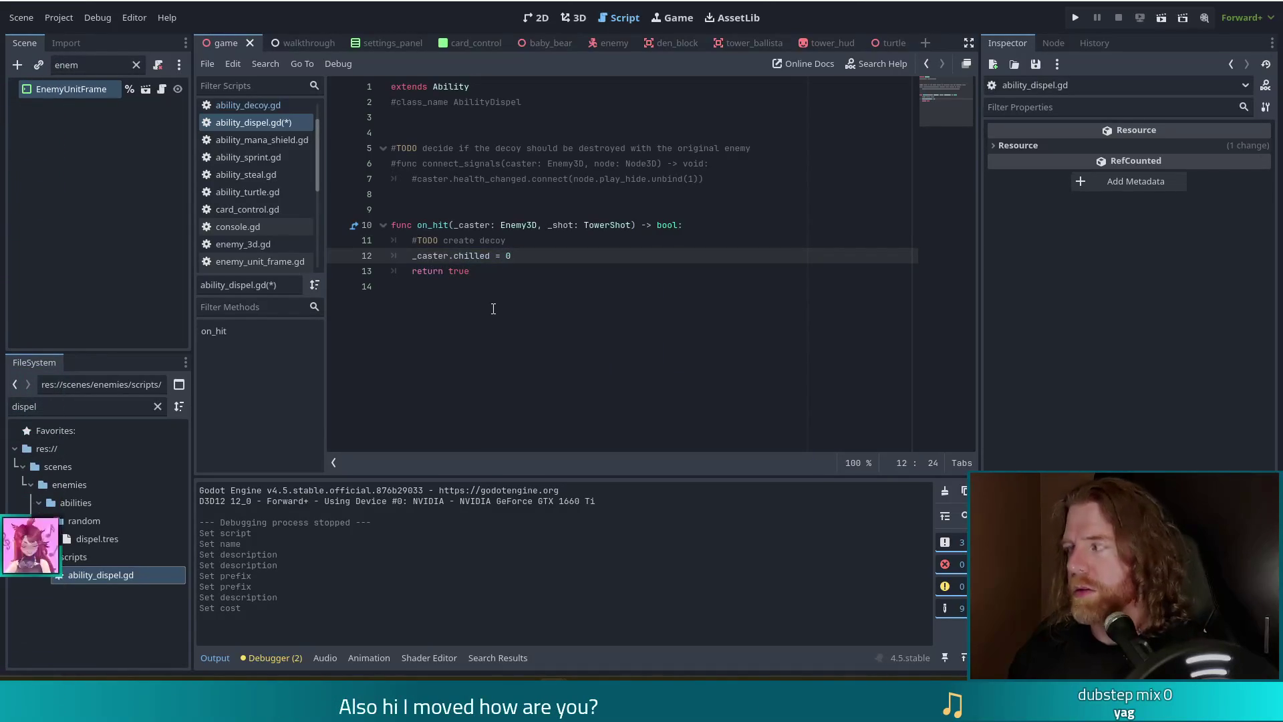
key(Return)
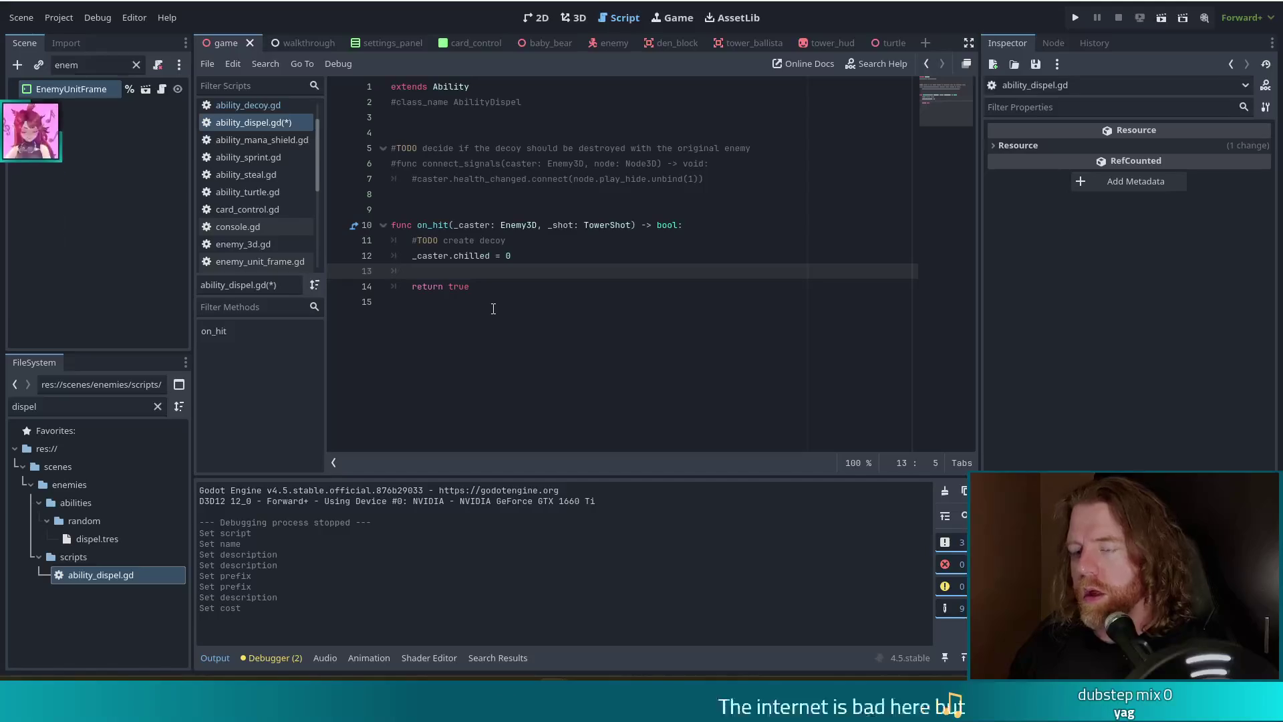
Start a _caster.grounded line and jump to grounded's definition in enemy_3d.gd.
text(_caster.grou)
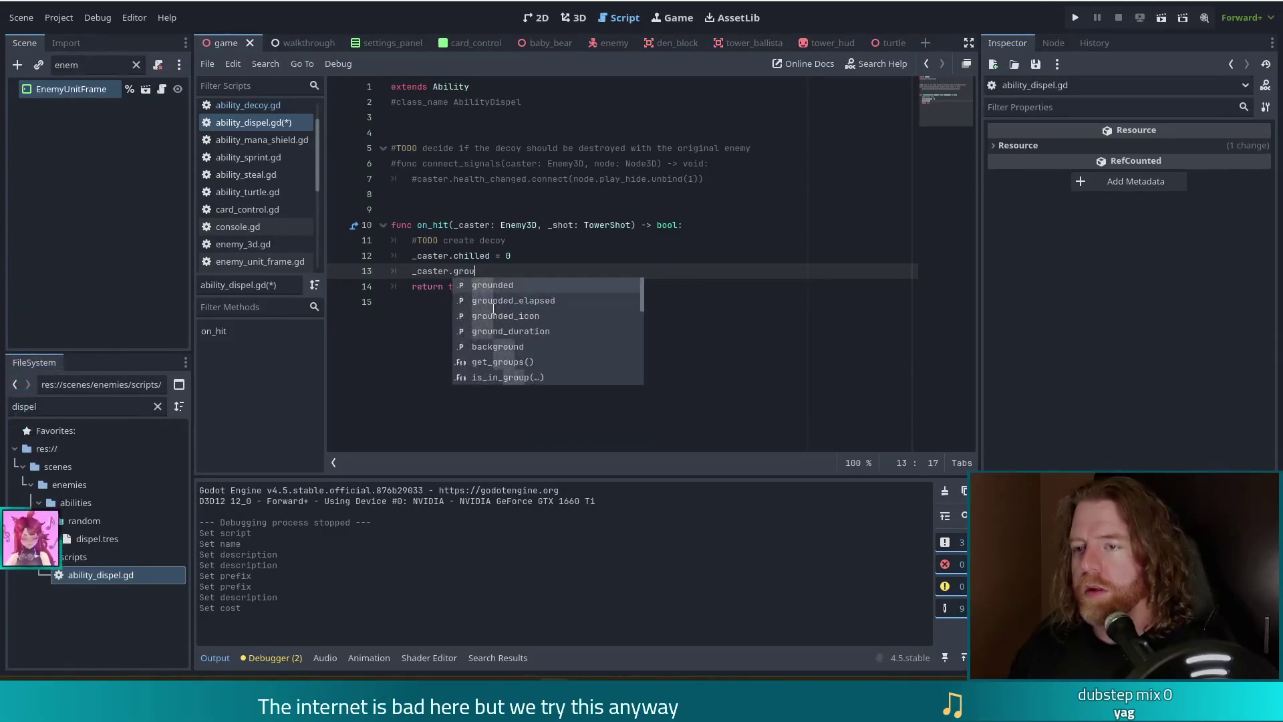
key(Return)
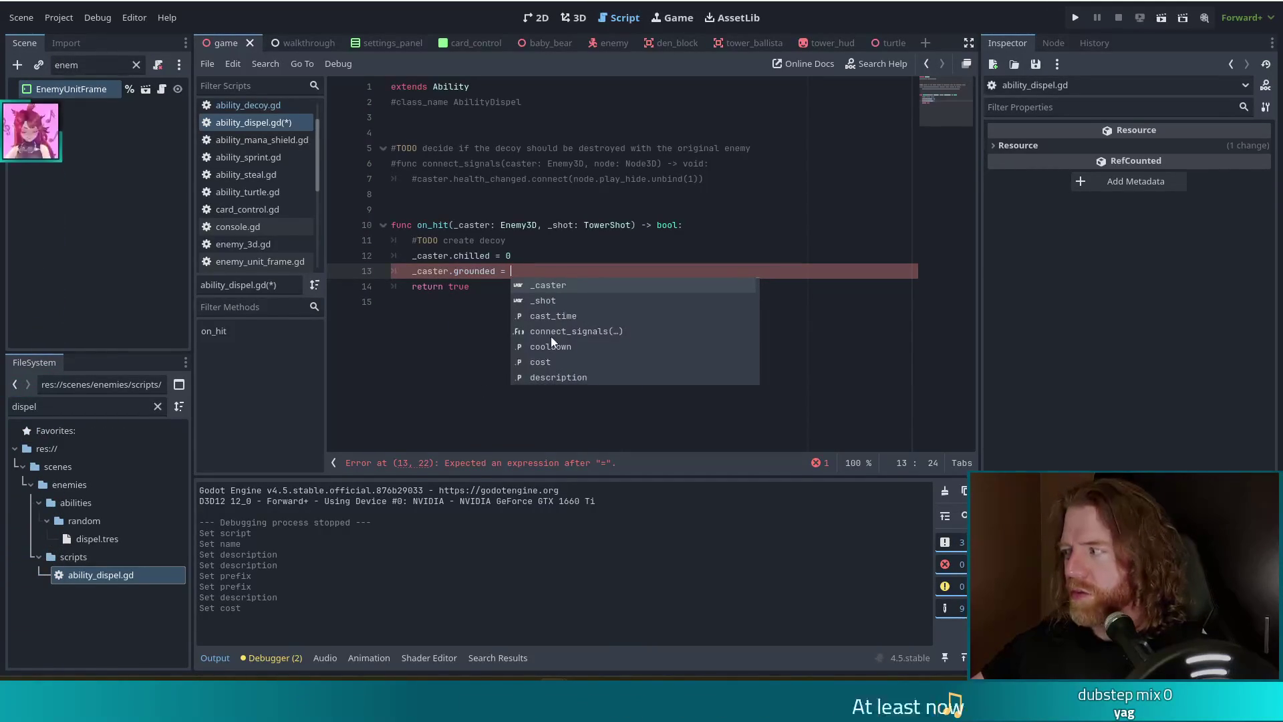
ctrl+click(472, 273)
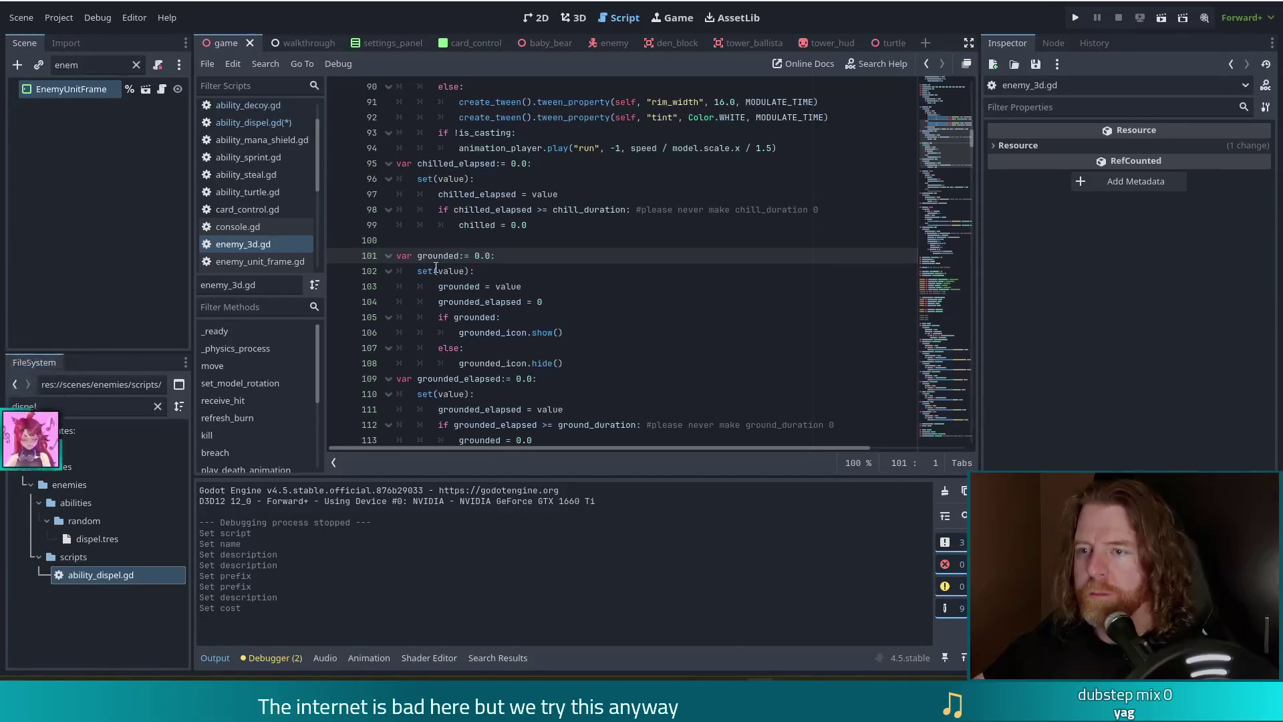
Check grounded's 0.0 default and the enemy's ability-hit loop, then return to ability_dispel.gd.
drag(495, 256, 470, 258)
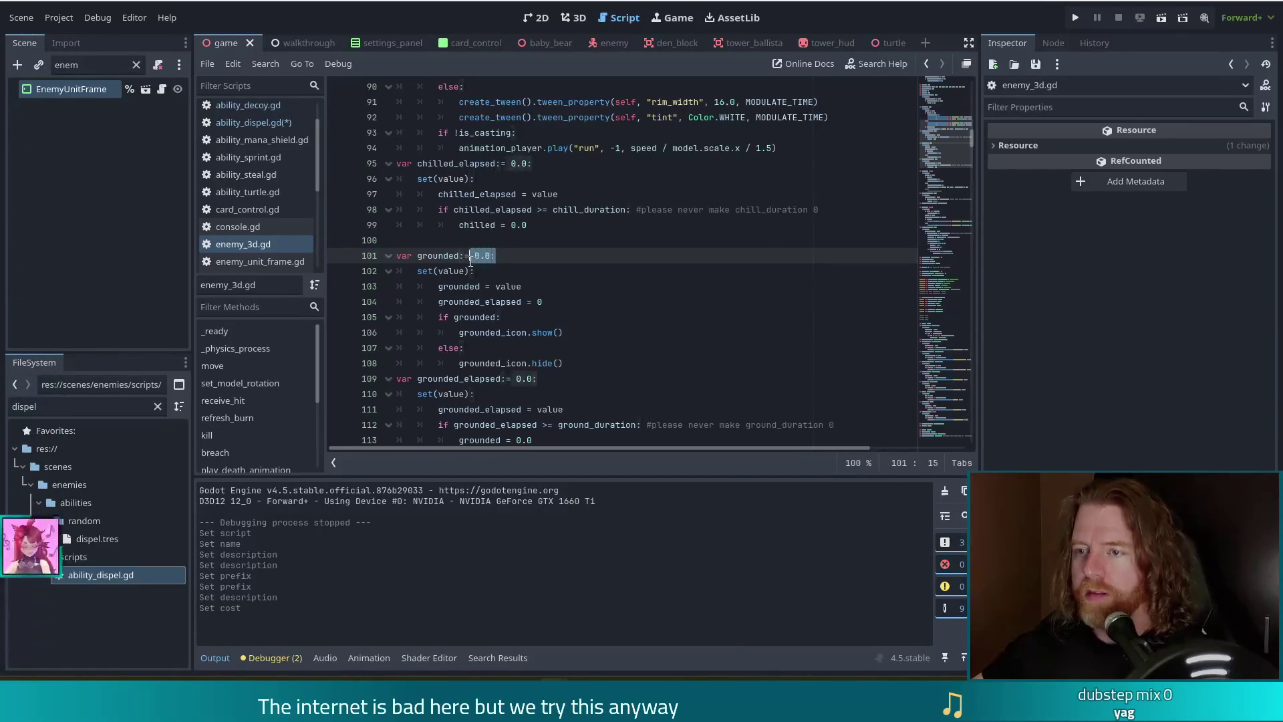
key(alt+Left)
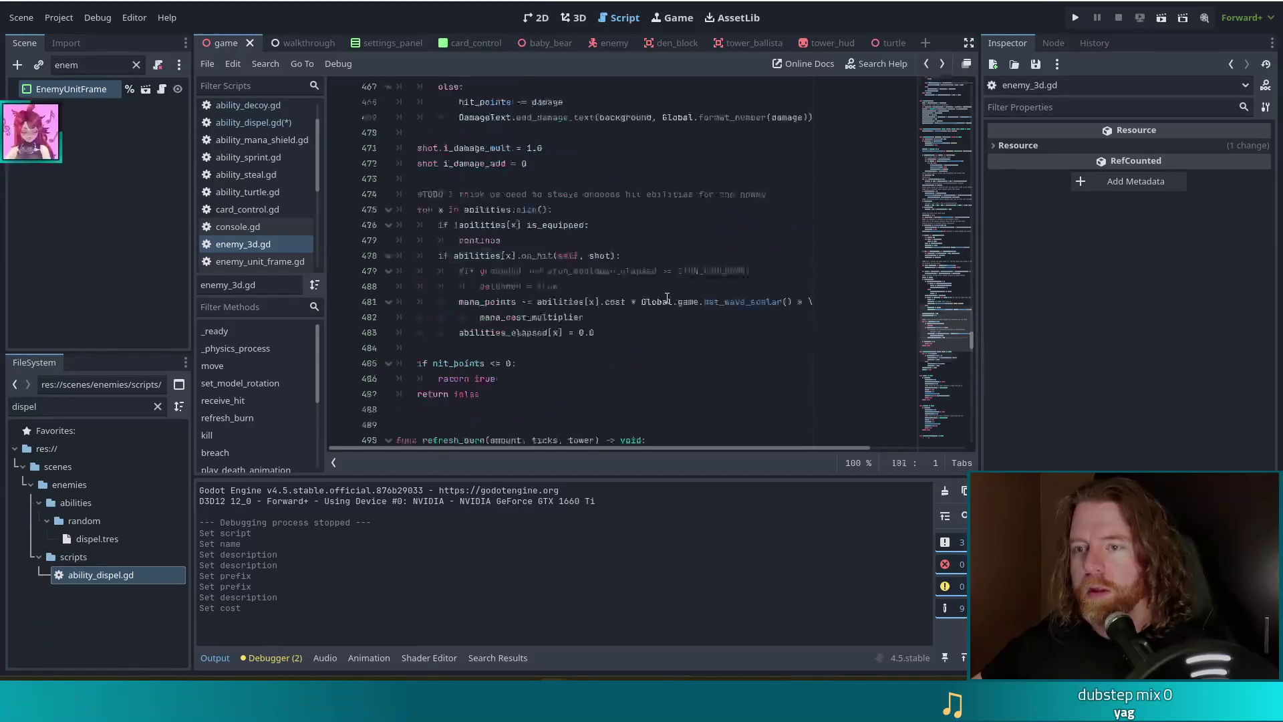
key(alt+Left)
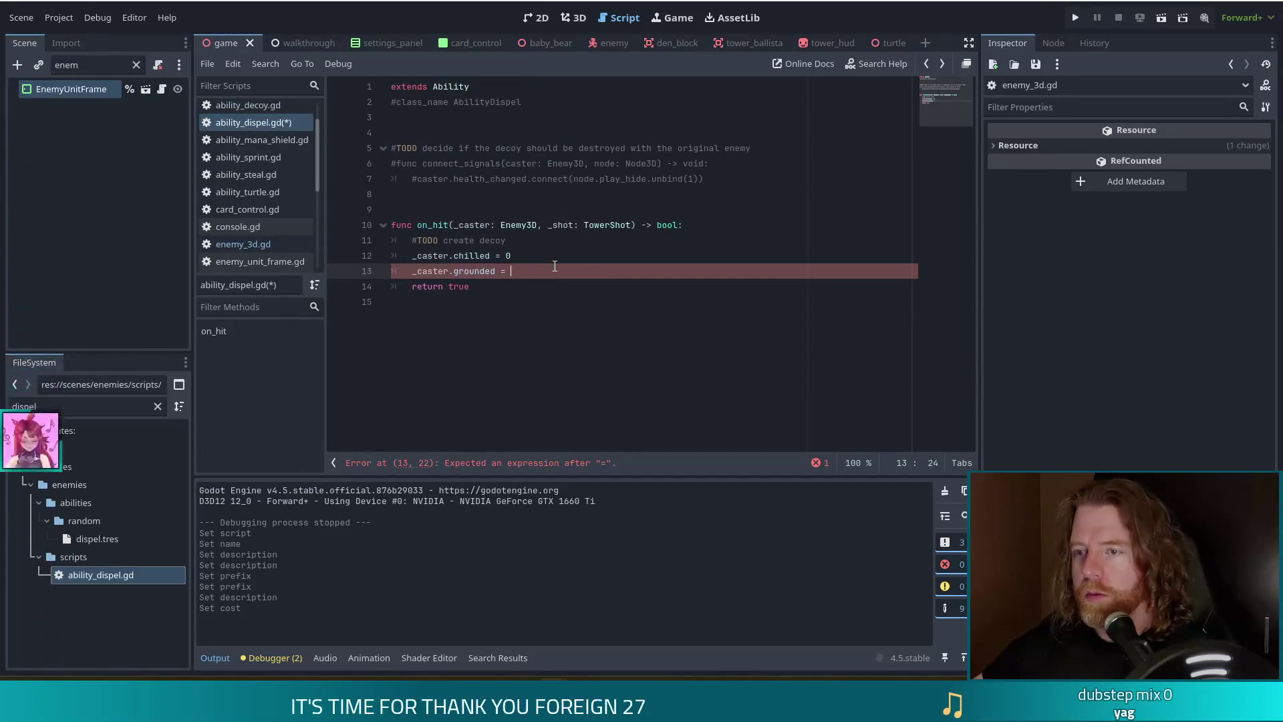
Set _caster.grounded to 0, add _caster.burn_values = [], and save ability_dispel.gd.
text(0)
key(Return)
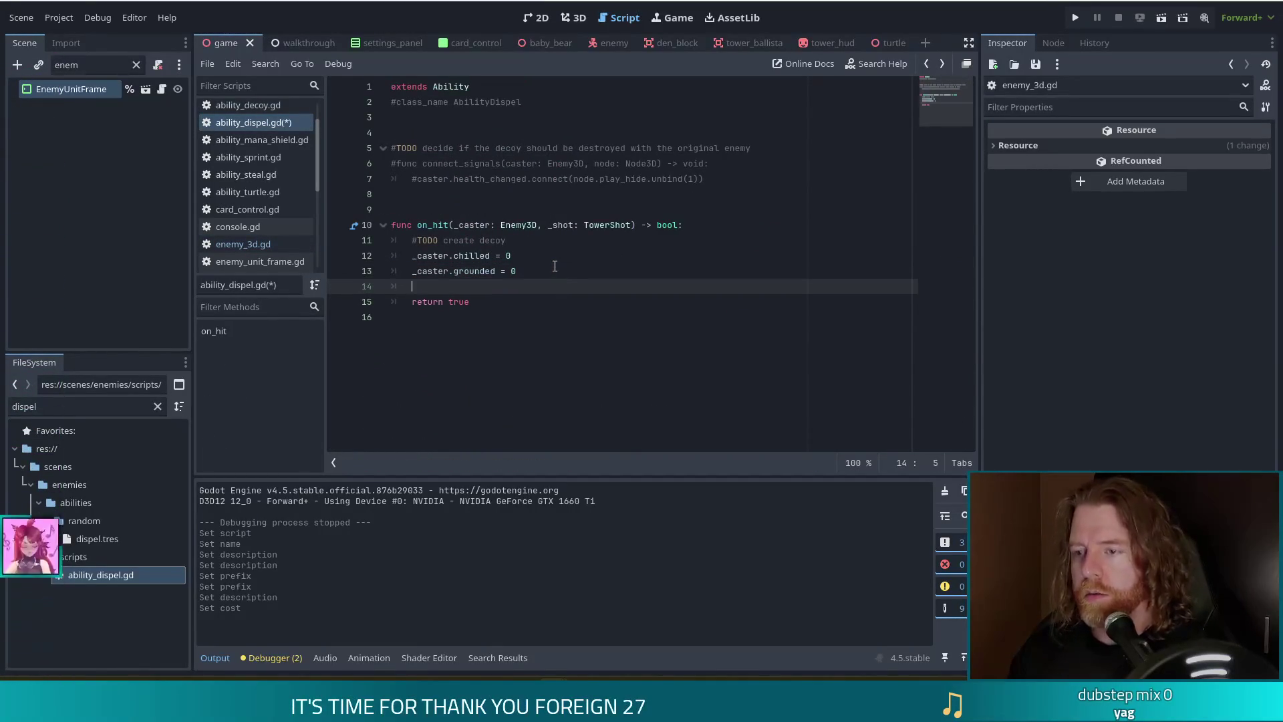
text(_caster.bur)
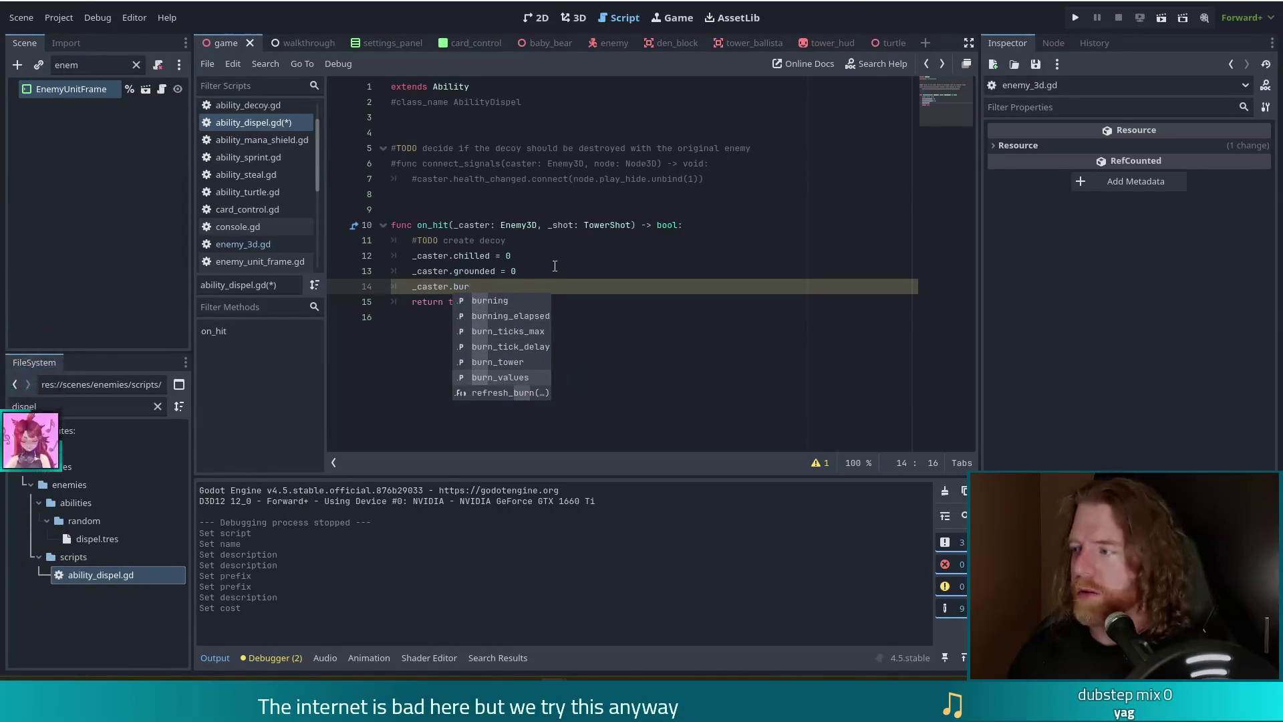
text(n_values.)
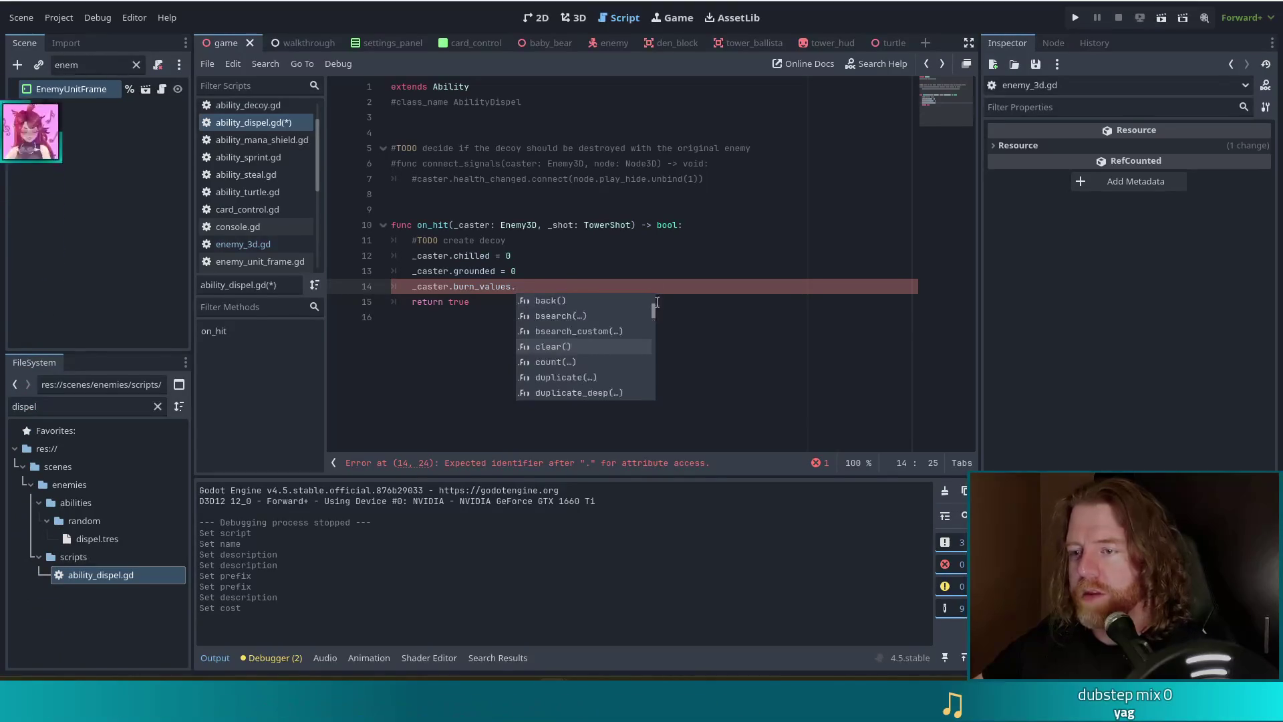
click(616, 291)
key(BackSpace)
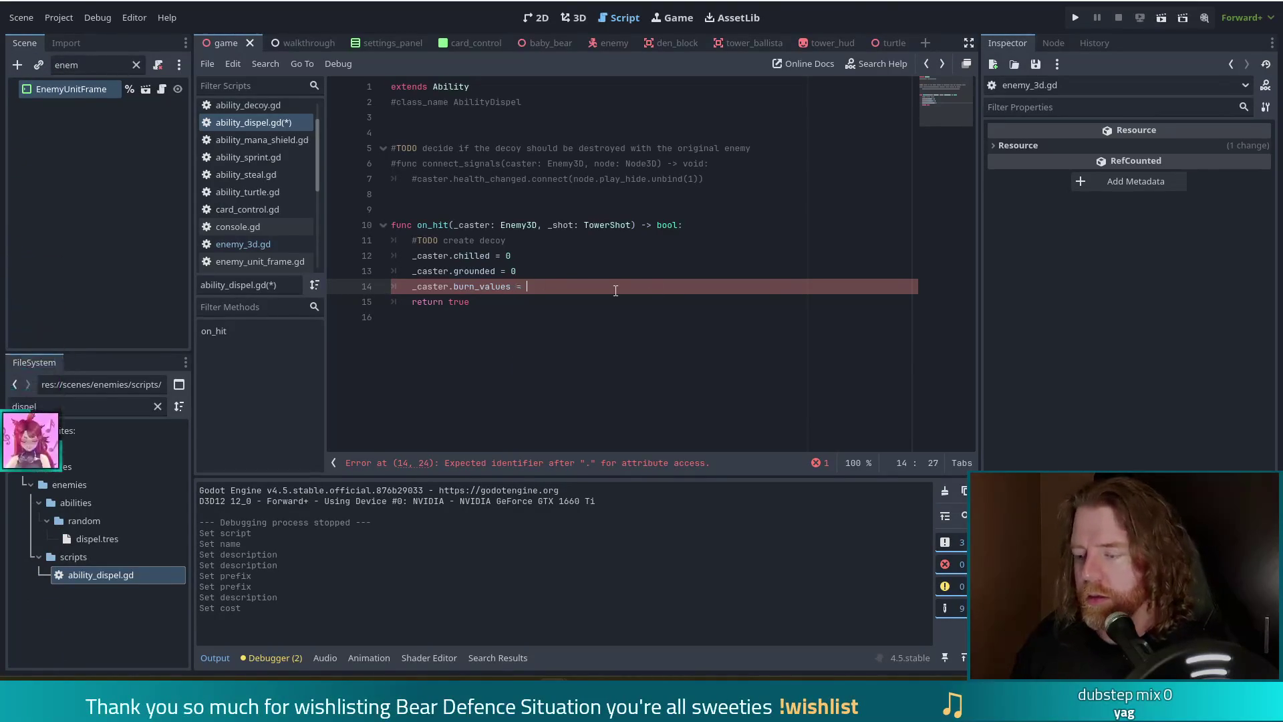
key(ctrl+s)
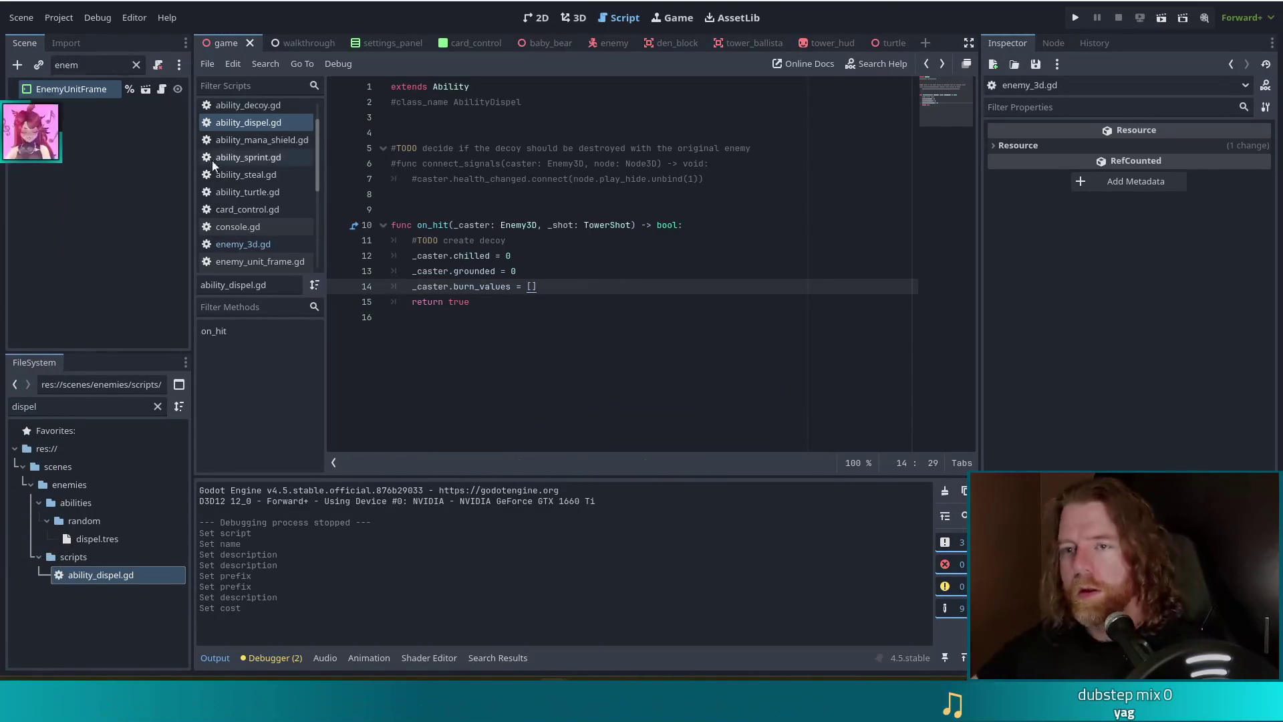
click(242, 246)
Search enemy_3d.gd for burn_value and review the burn tick and damage-source code.
click(554, 255)
scroll(554, 261, down, 6)
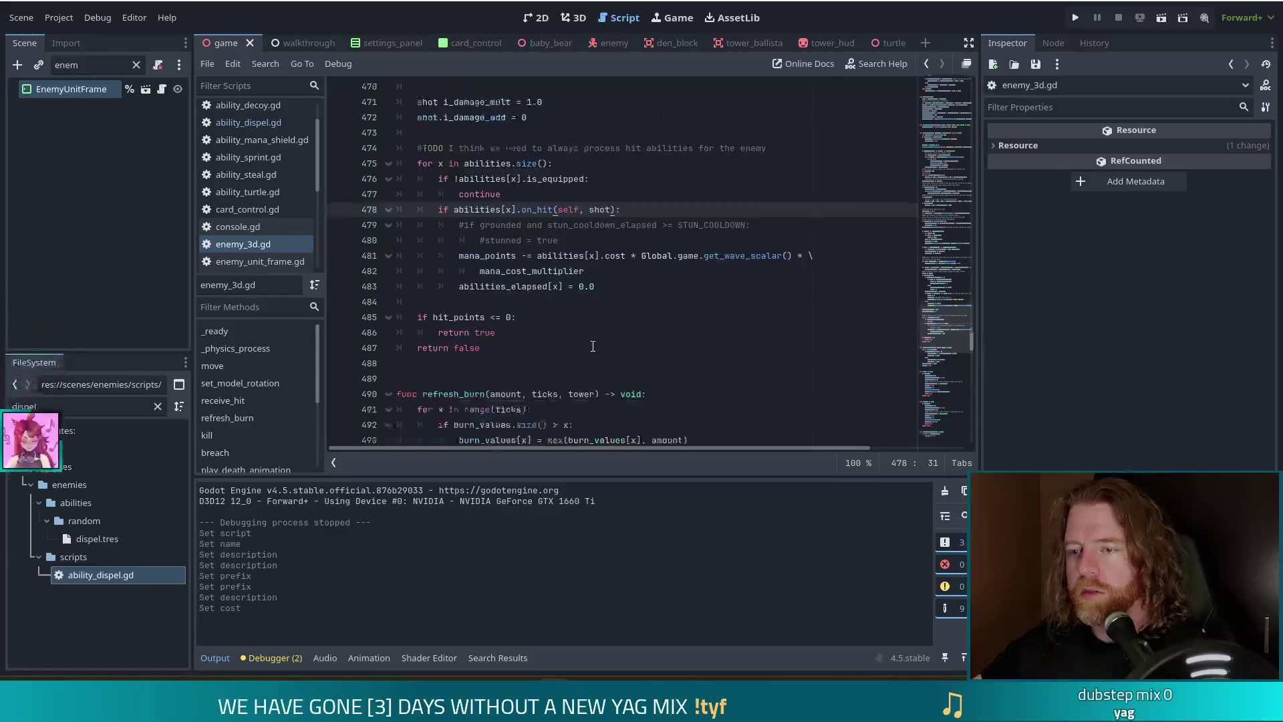
scroll(550, 272, down, 7)
scroll(546, 275, down, 7)
click(549, 256)
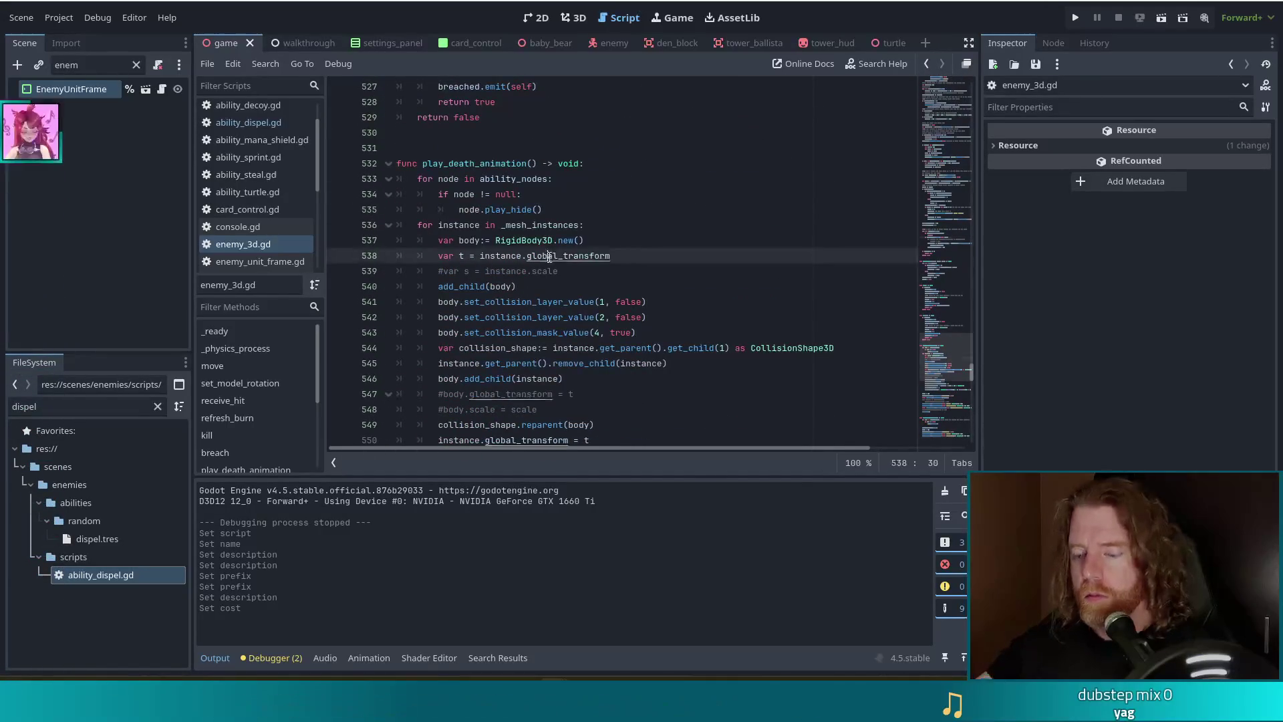
key(ctrl+f)
text(burn_value)
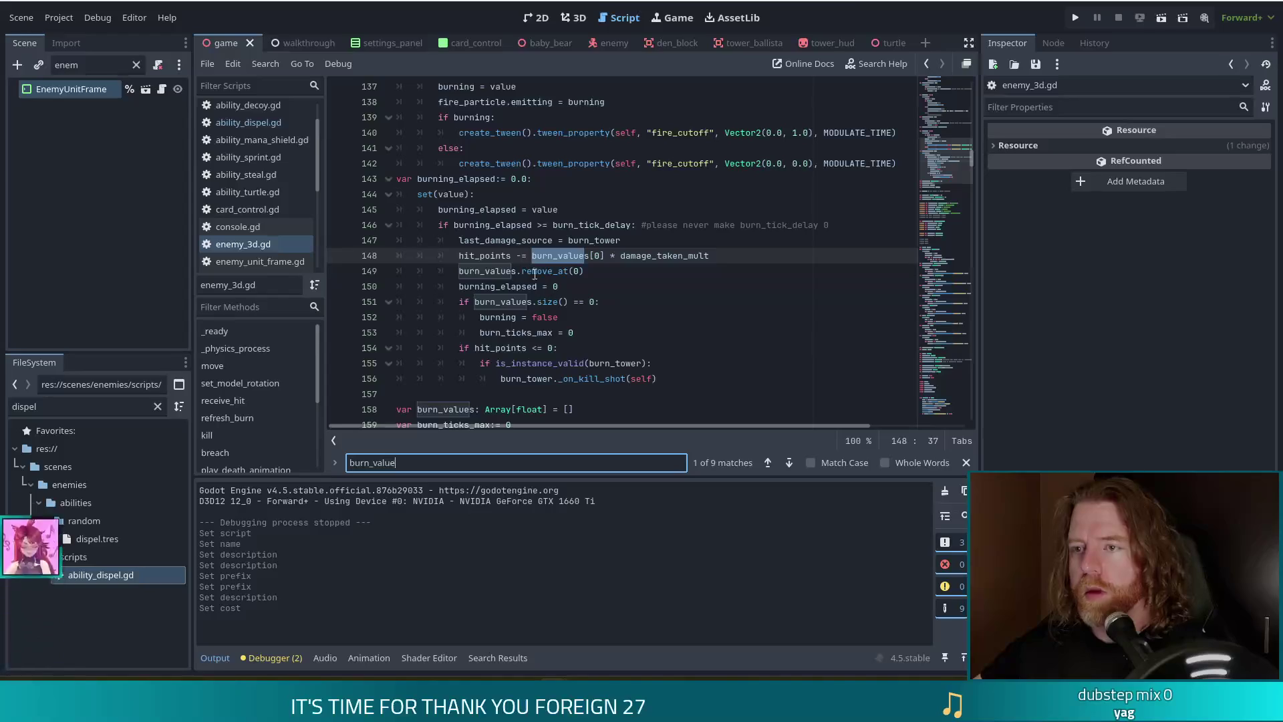
click(524, 272)
key(Up)
key(Up)
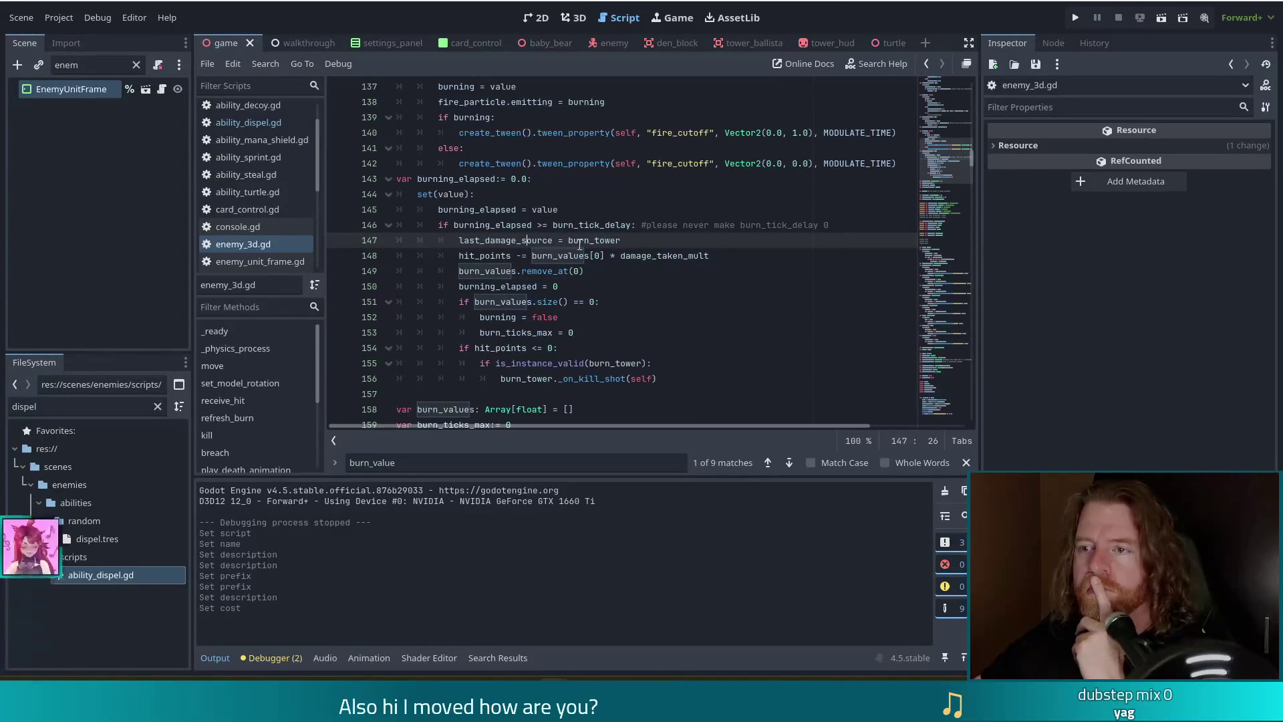
click(816, 225)
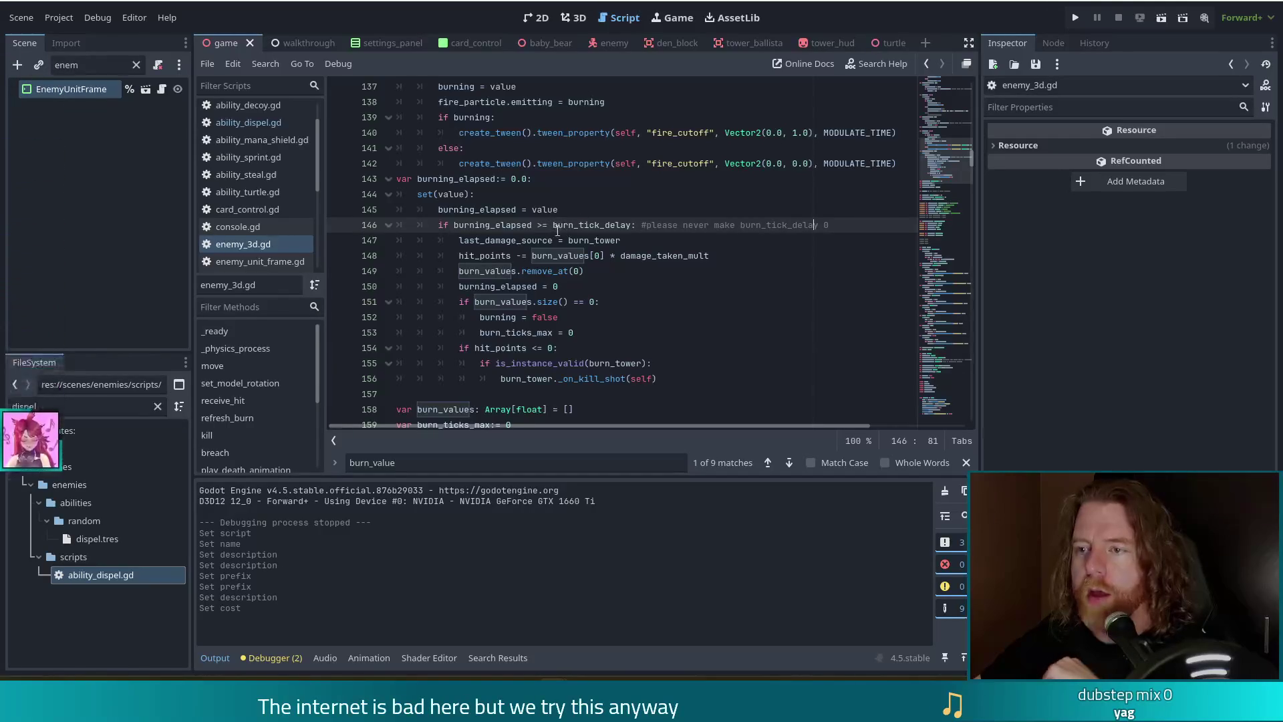
scroll(610, 292, down, 2)
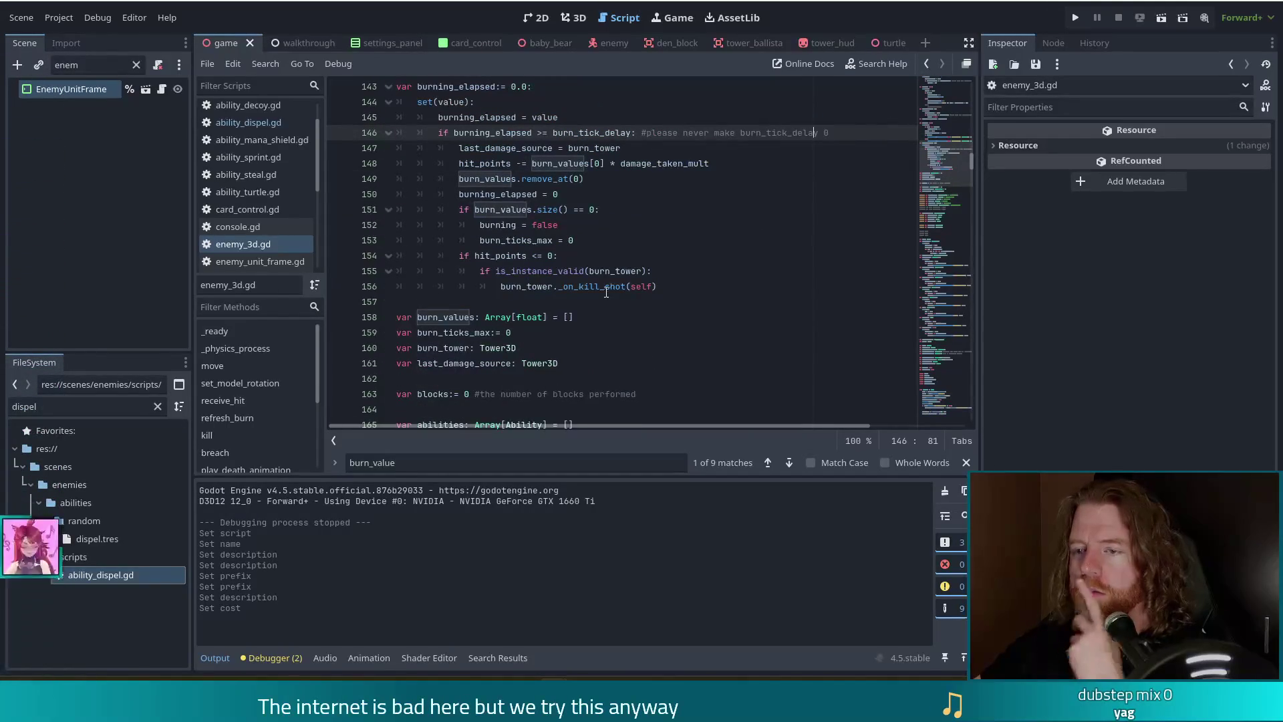
scroll(604, 292, up, 2)
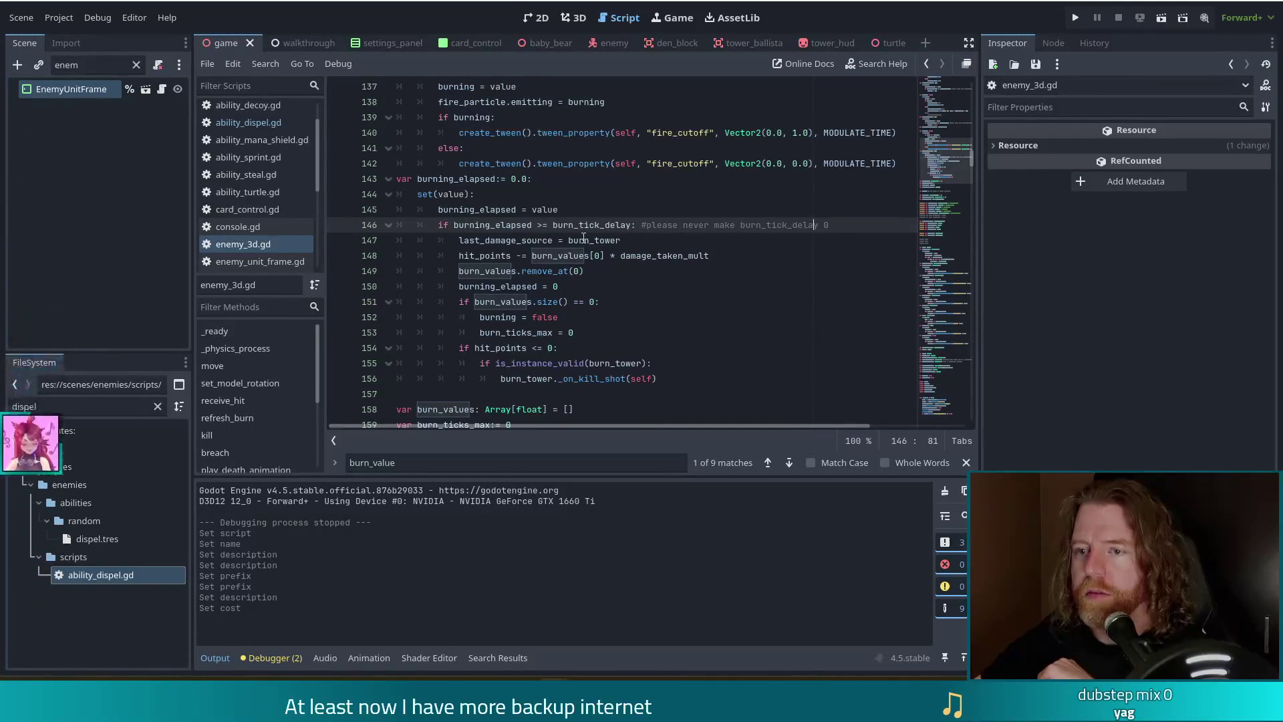
click(547, 240)
Find burning_elapsed, jump to the burning declaration, then return to ability_dispel.gd.
key(ctrl+f)
text(c)
key(BackSpace)
text(bur)
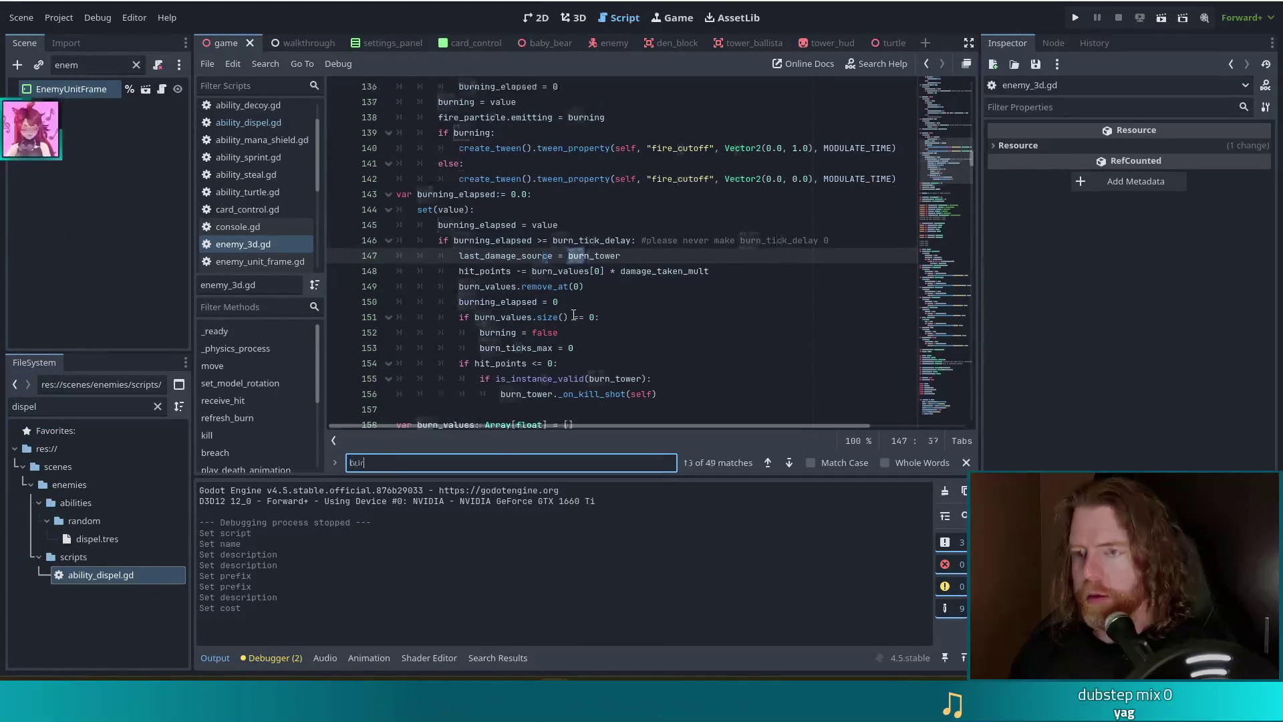
text(ning_elap)
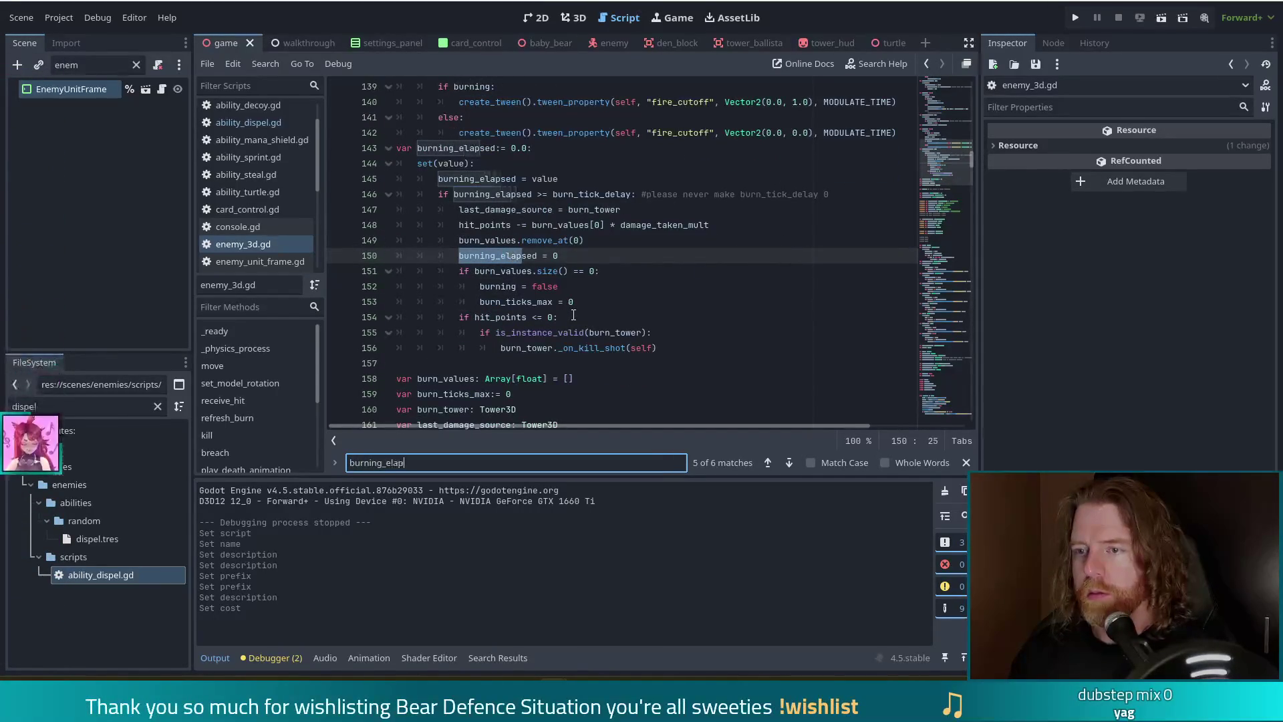
text(sed)
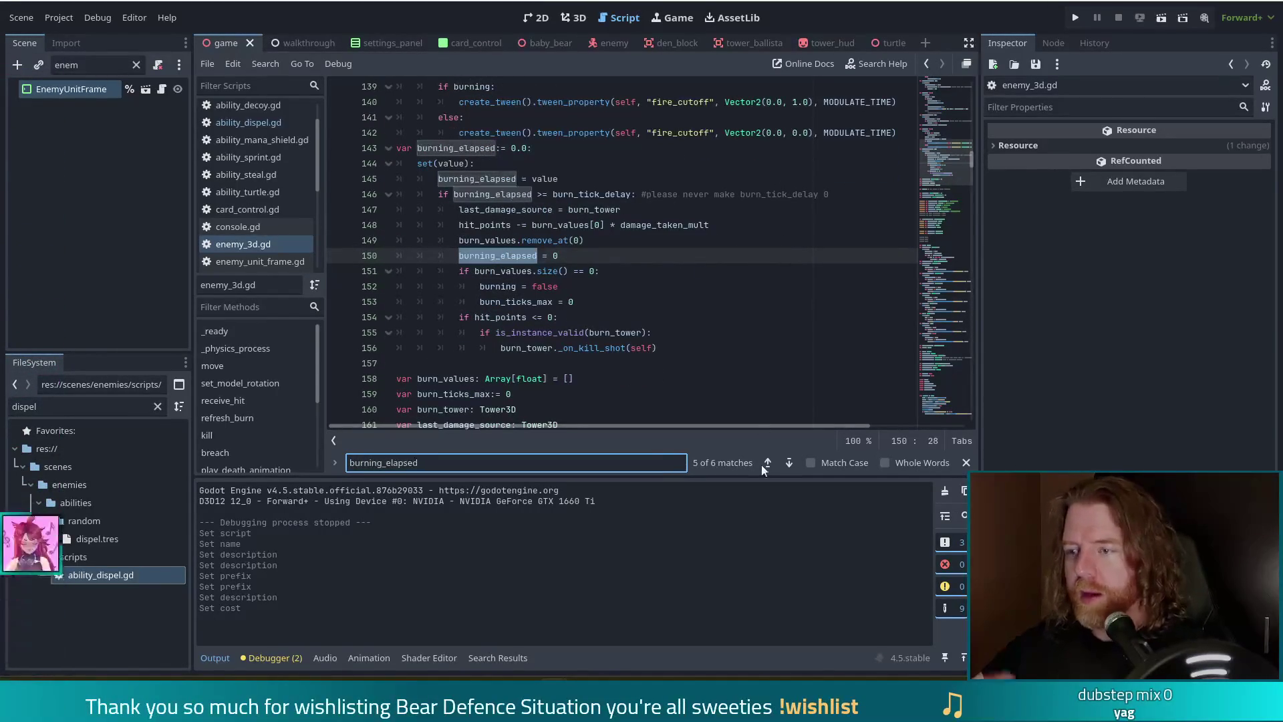
click(788, 468)
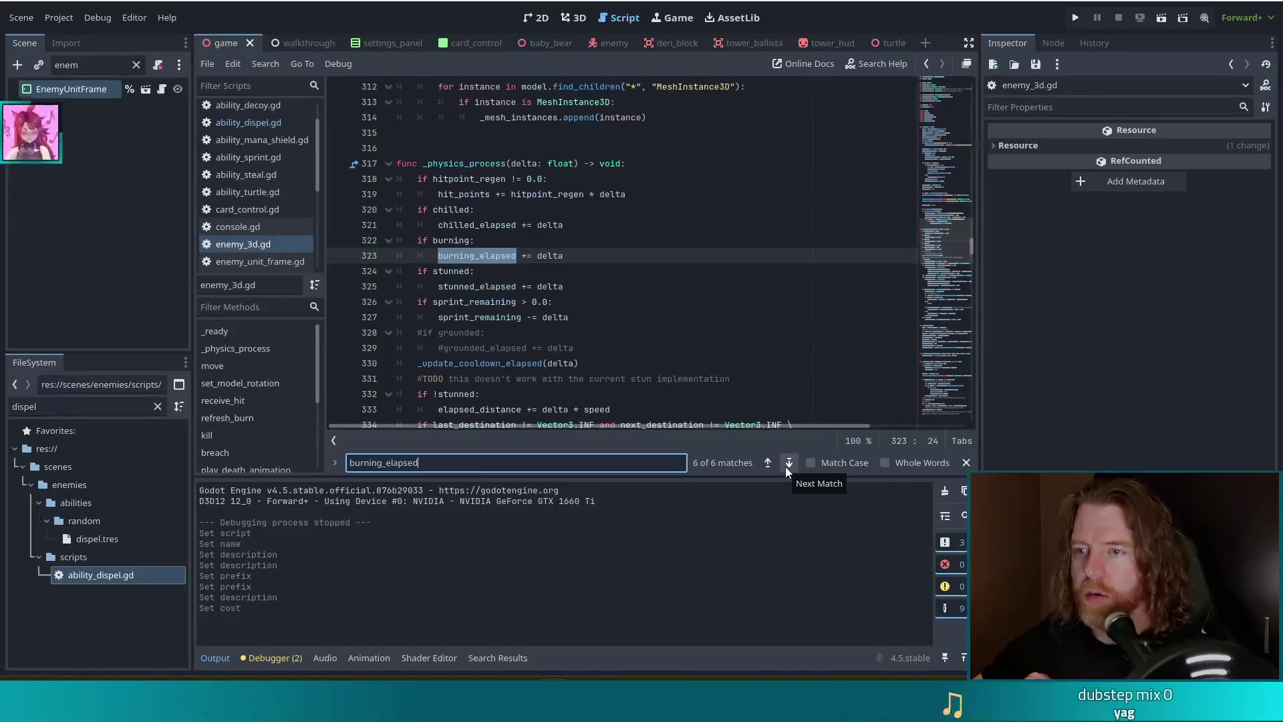
click(455, 240)
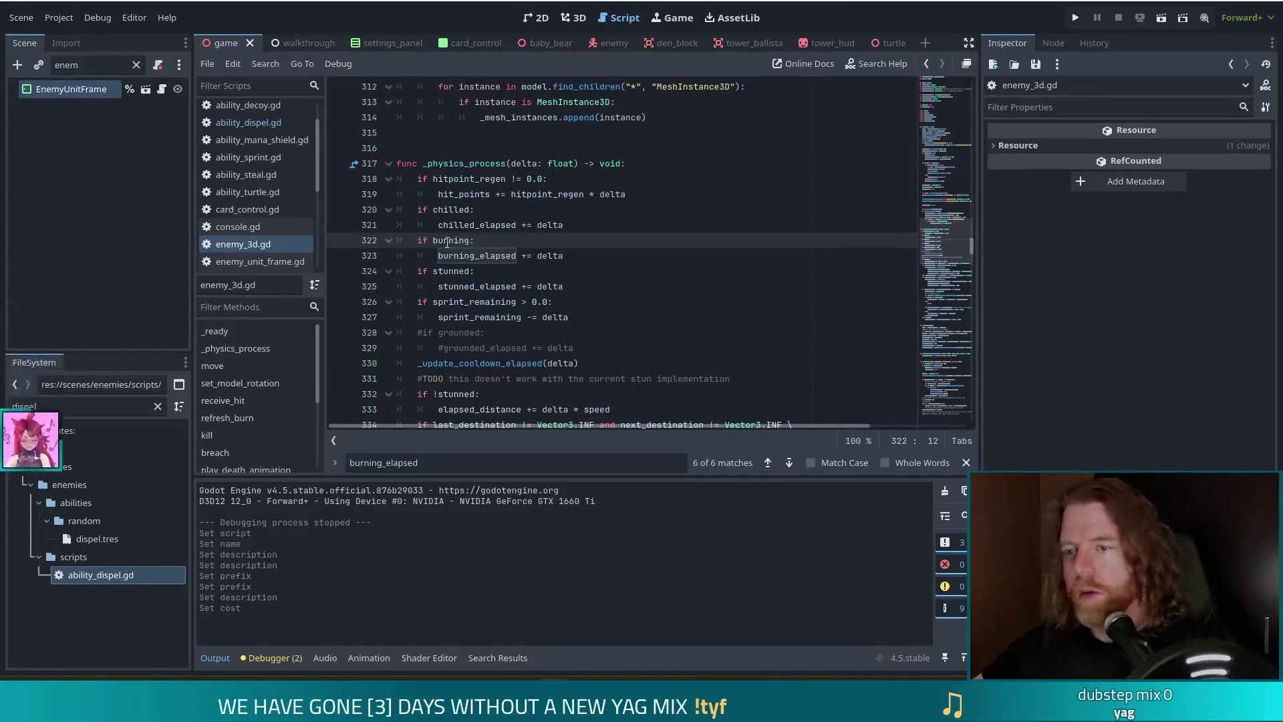
ctrl+click(461, 240)
scroll(578, 282, down, 2)
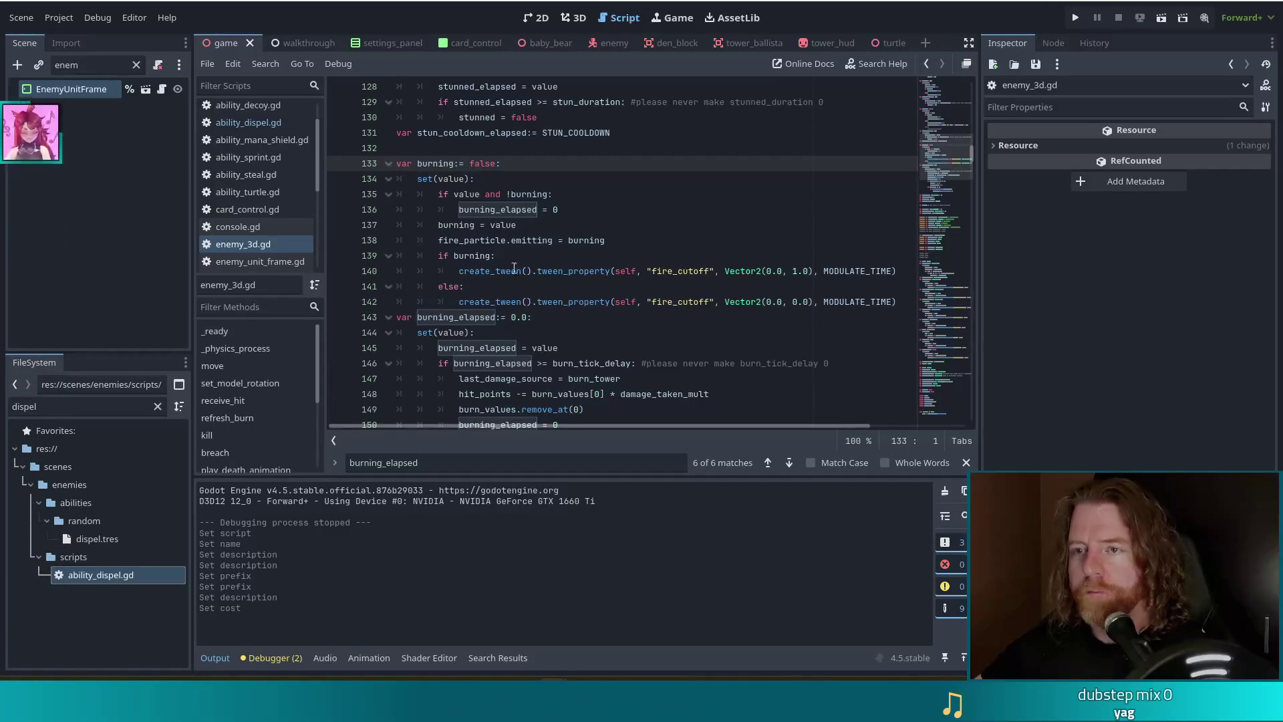
key(alt+Left)
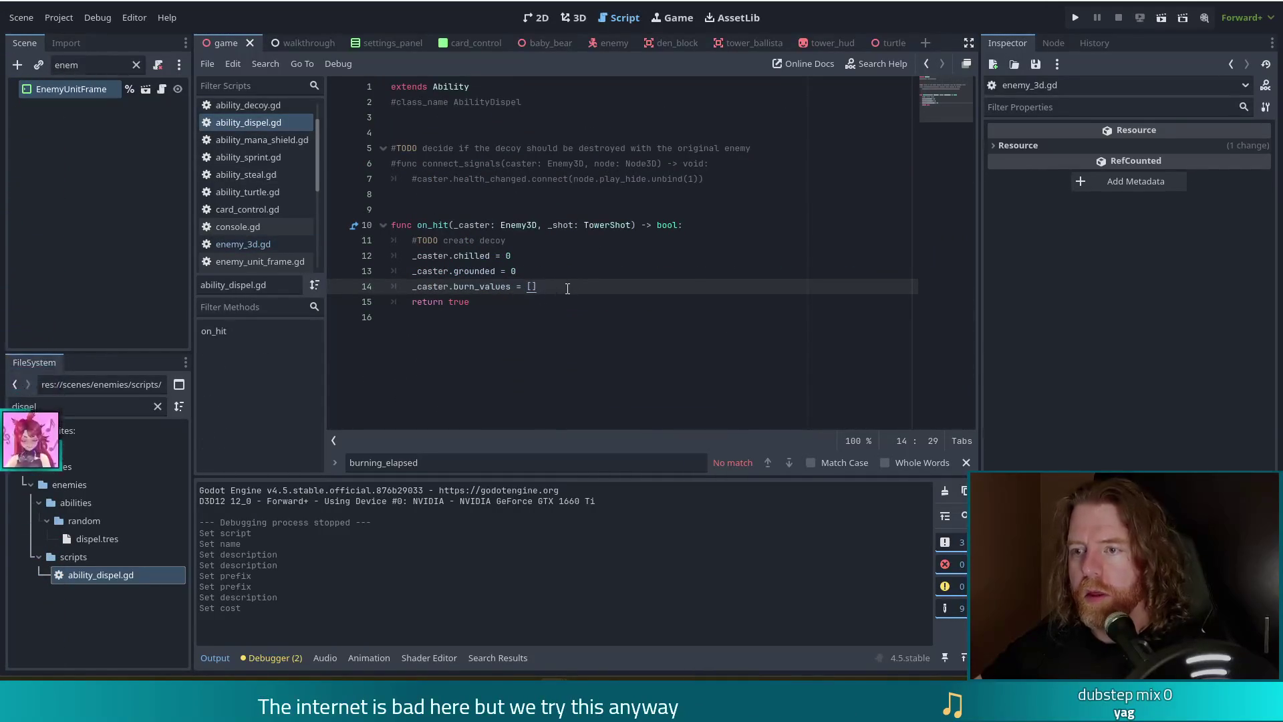
Add _caster.burning = false to on_hit and reword the TODO about giving enemies a dispel function.
key(Return)
text(_caster.)
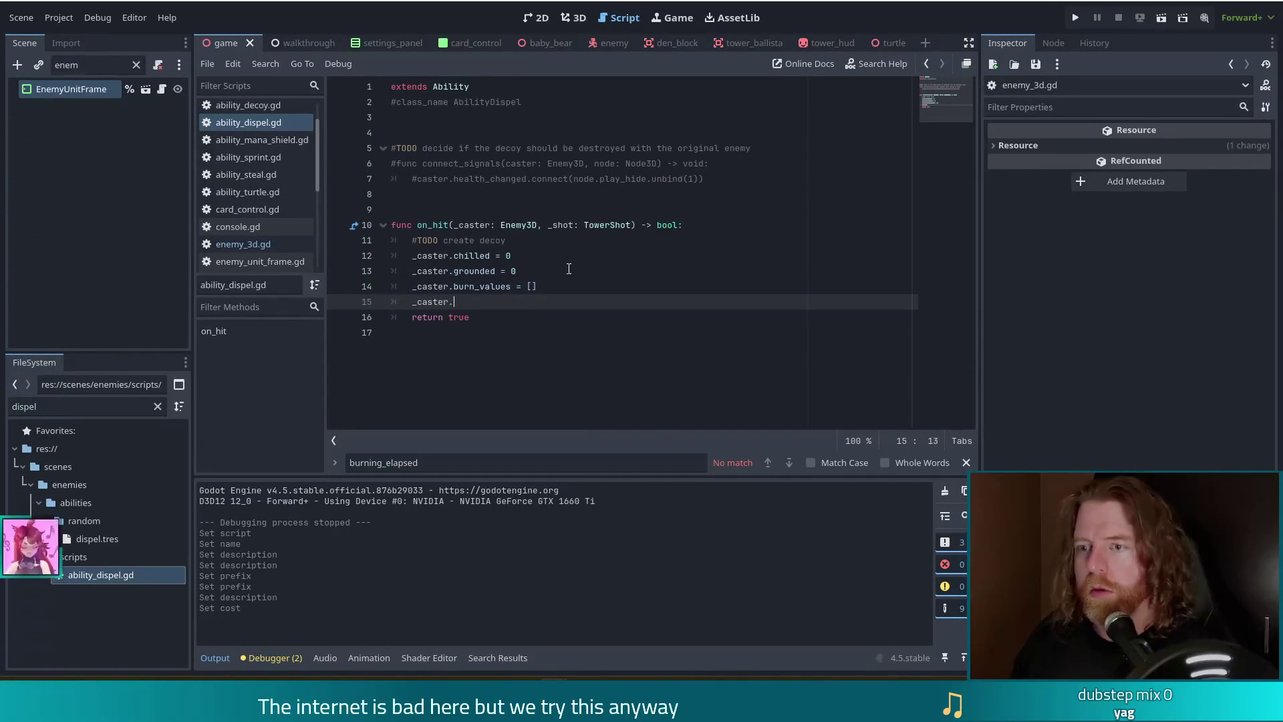
text(burning = false)
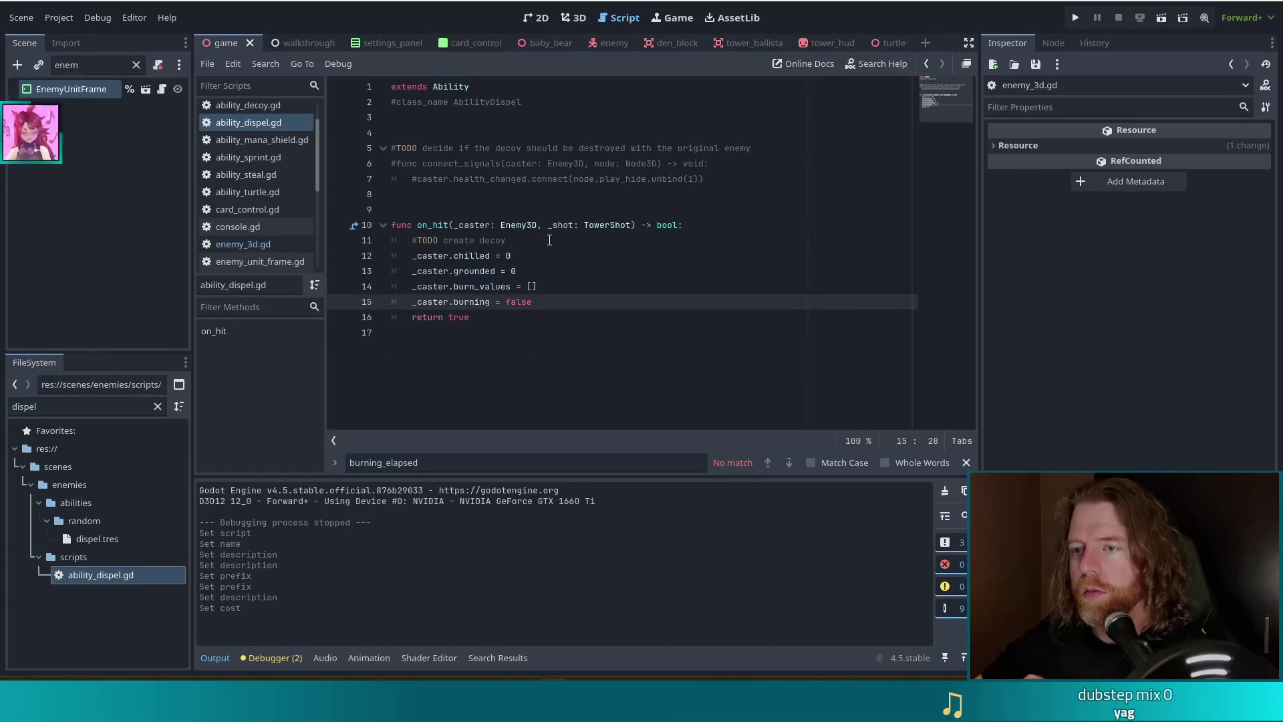
key(Up)
key(Up)
key(Up)
key(ctrl+shift+Left)
key(ctrl+shift+Left)
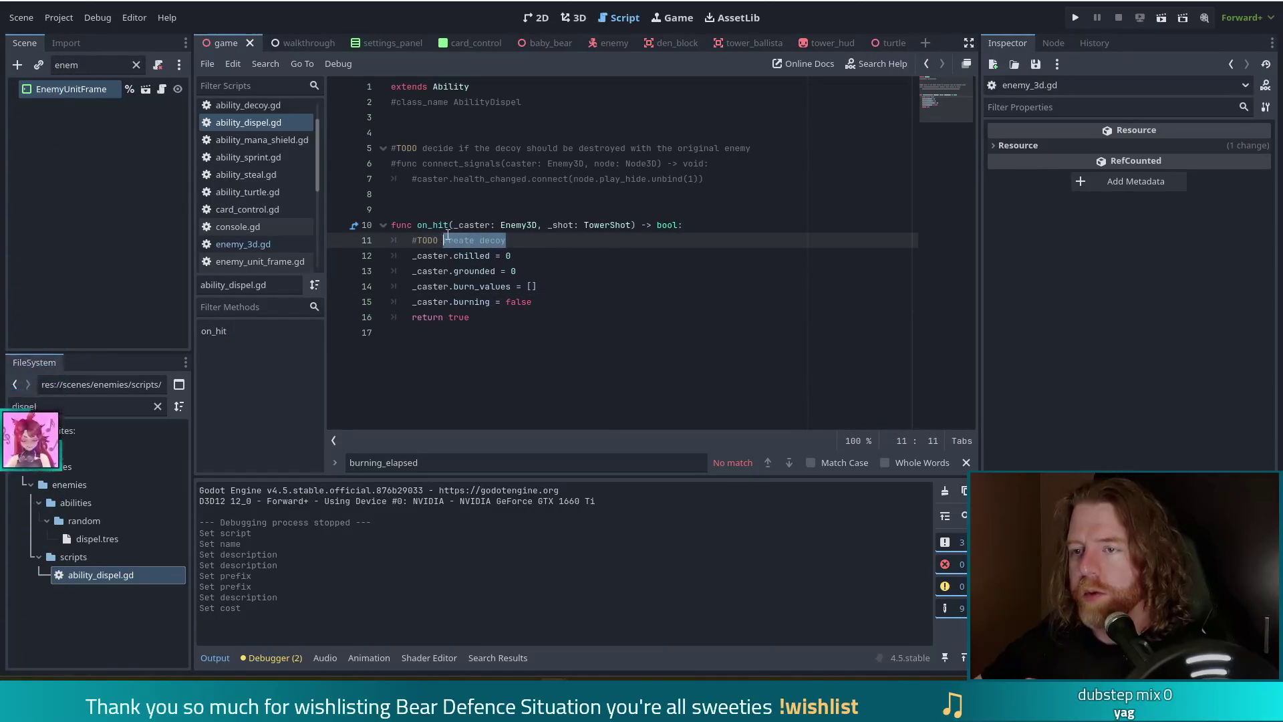
text(con)
text(idergiving a sh)
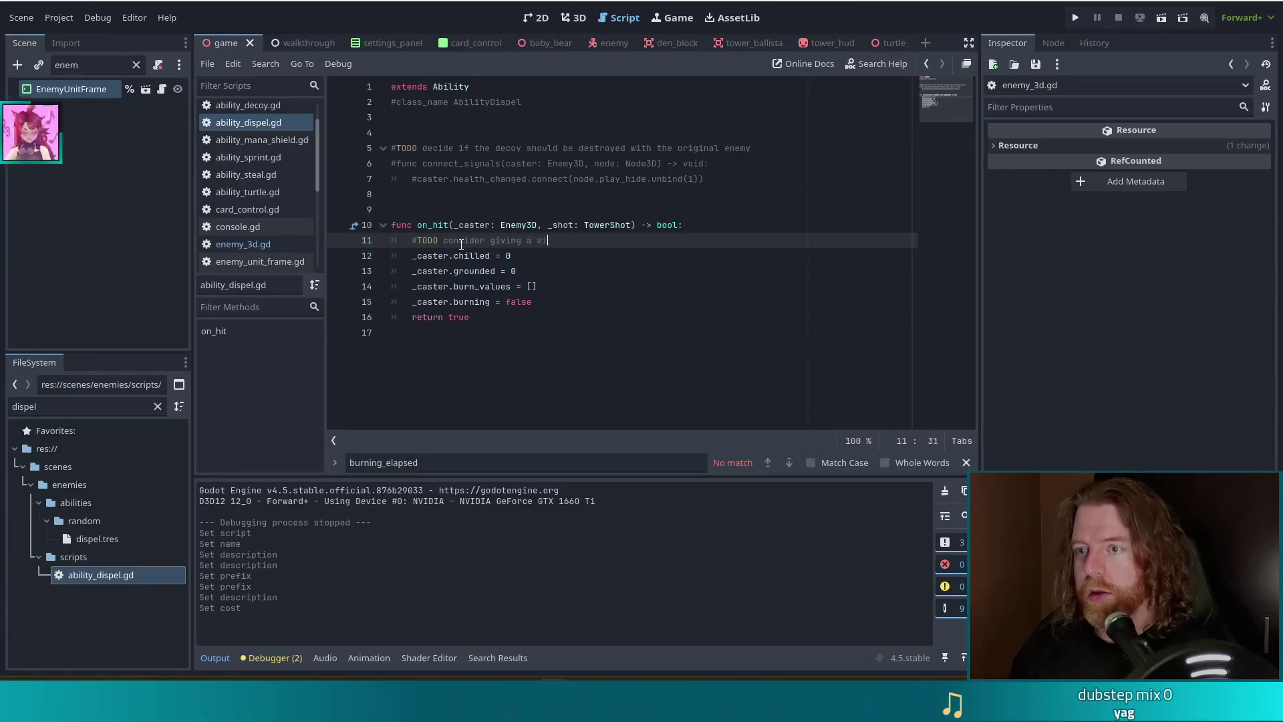
key(BackSpace)
key(BackSpace)
text(dispel f)
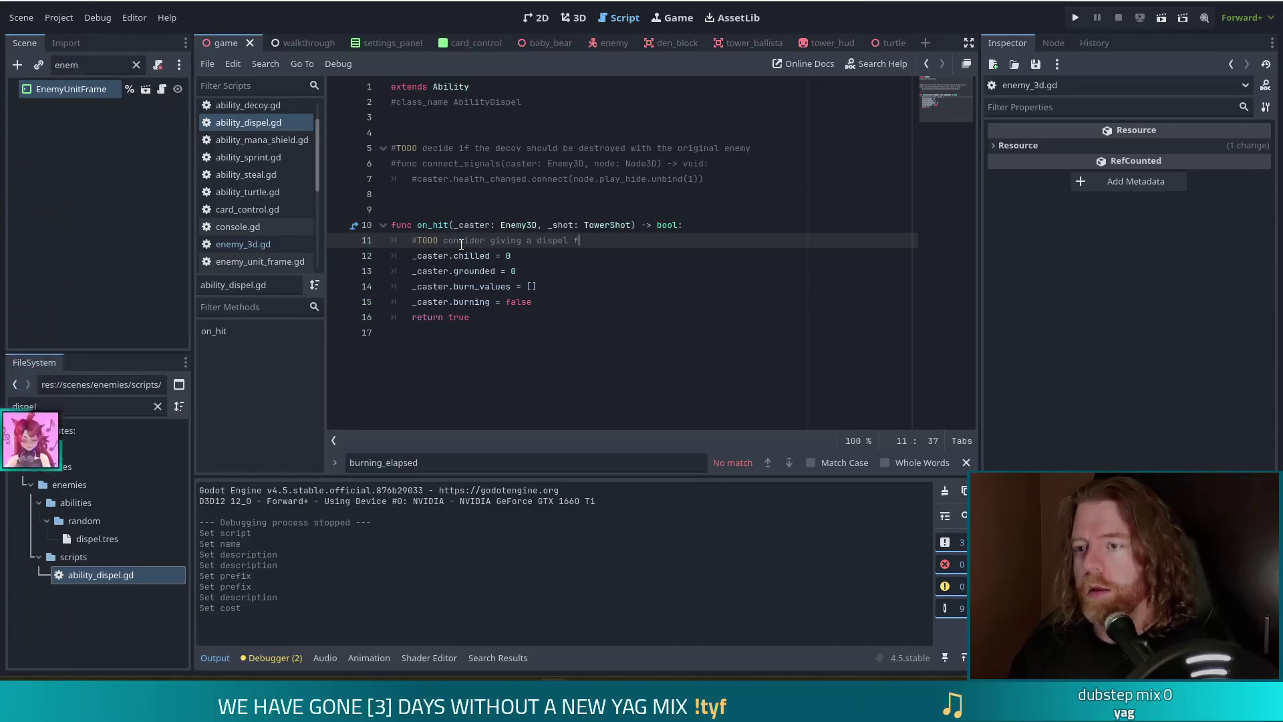
text(unction to the enemy)
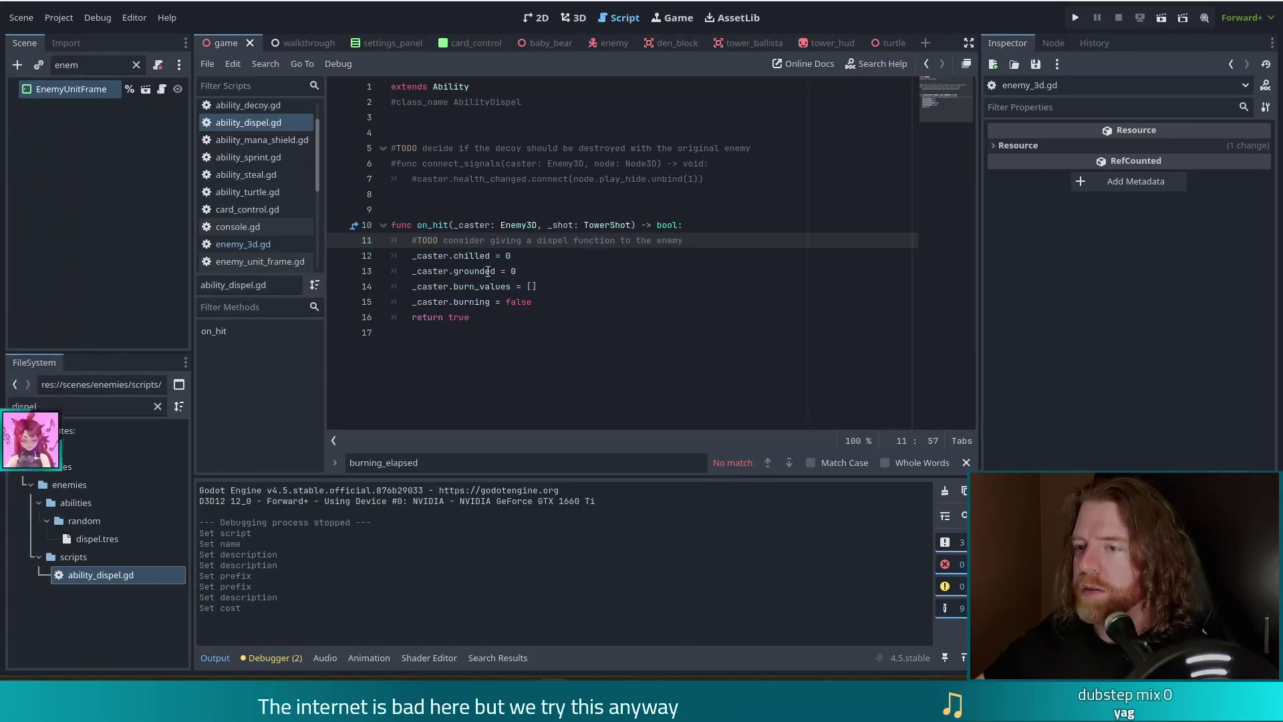
mouse_move(487, 271)
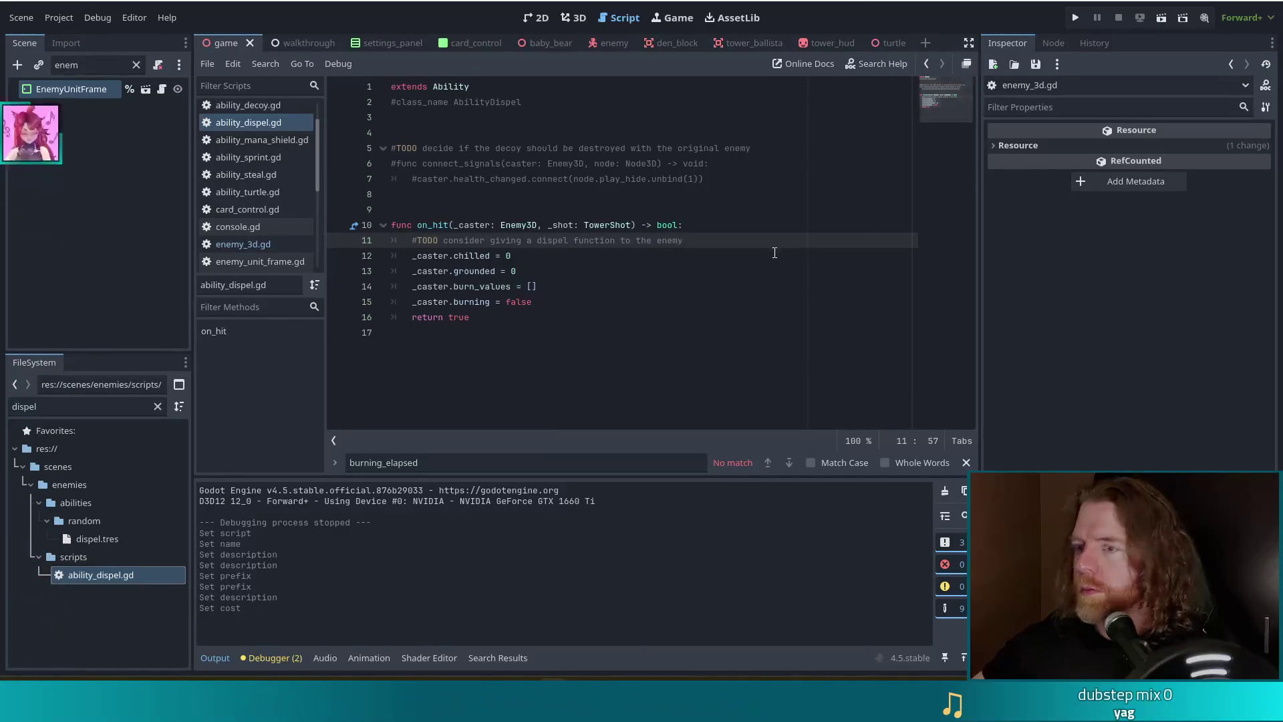
click(804, 277)
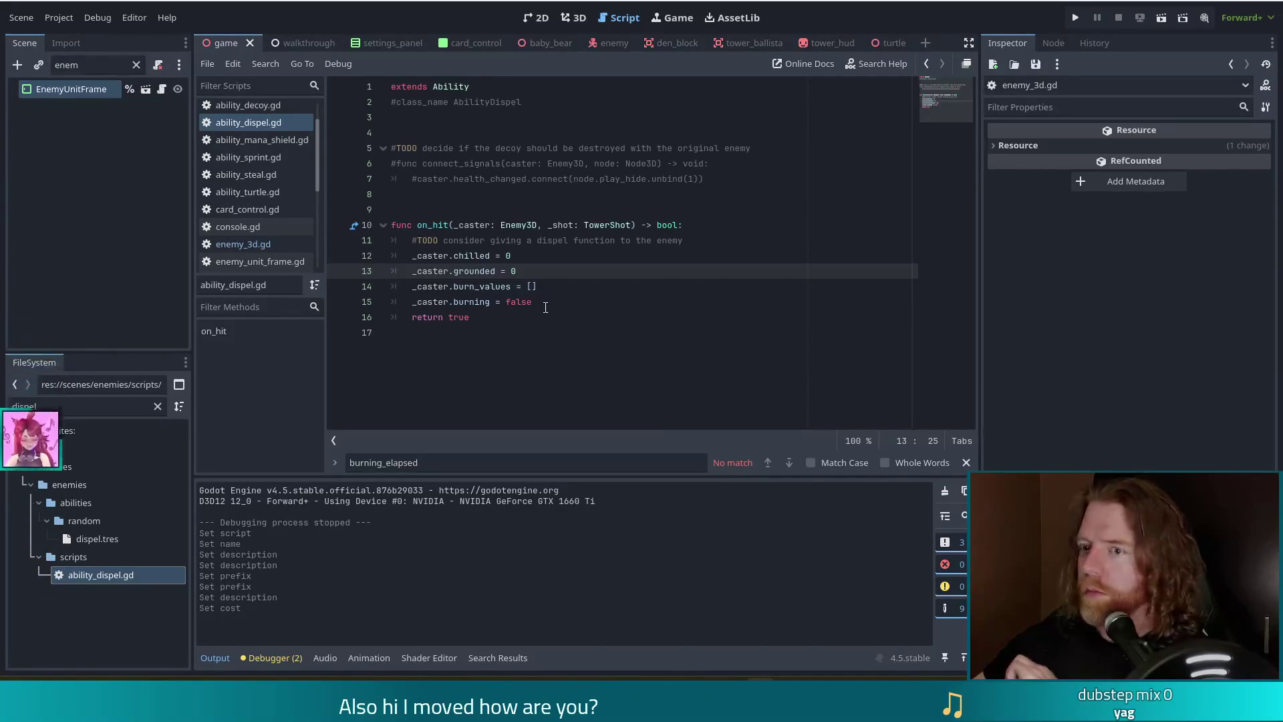
click(617, 309)
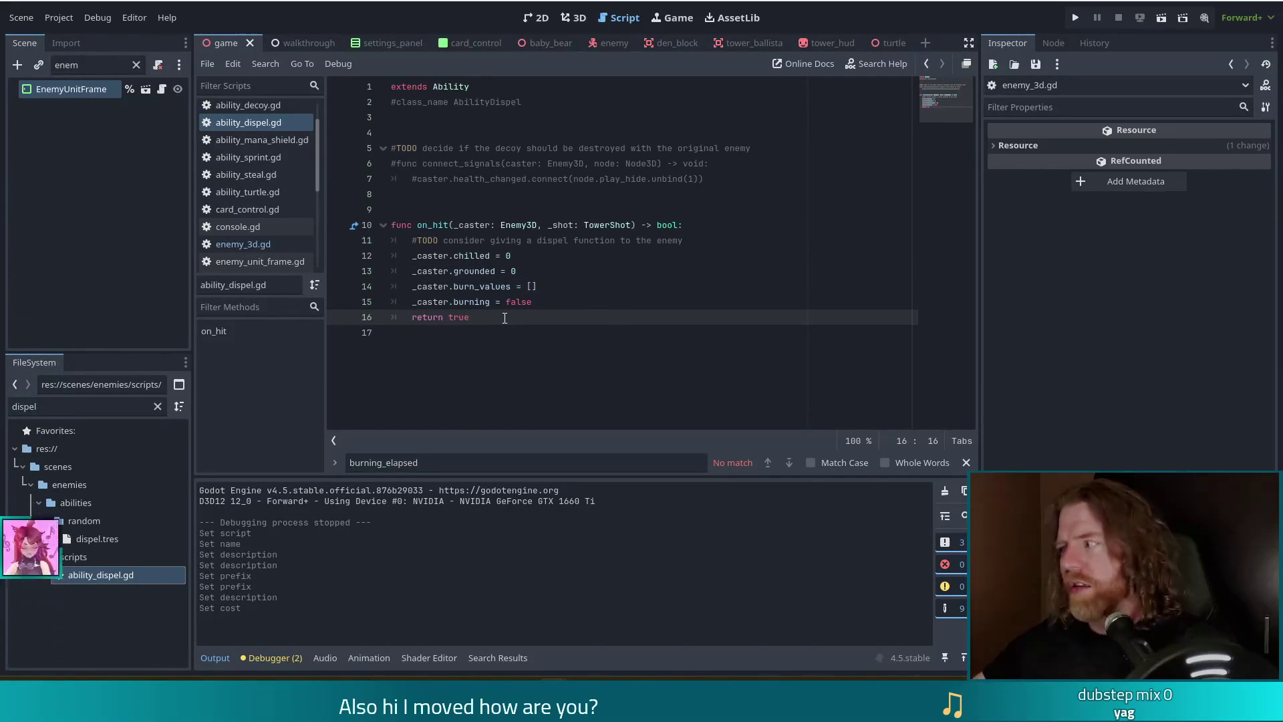
click(636, 272)
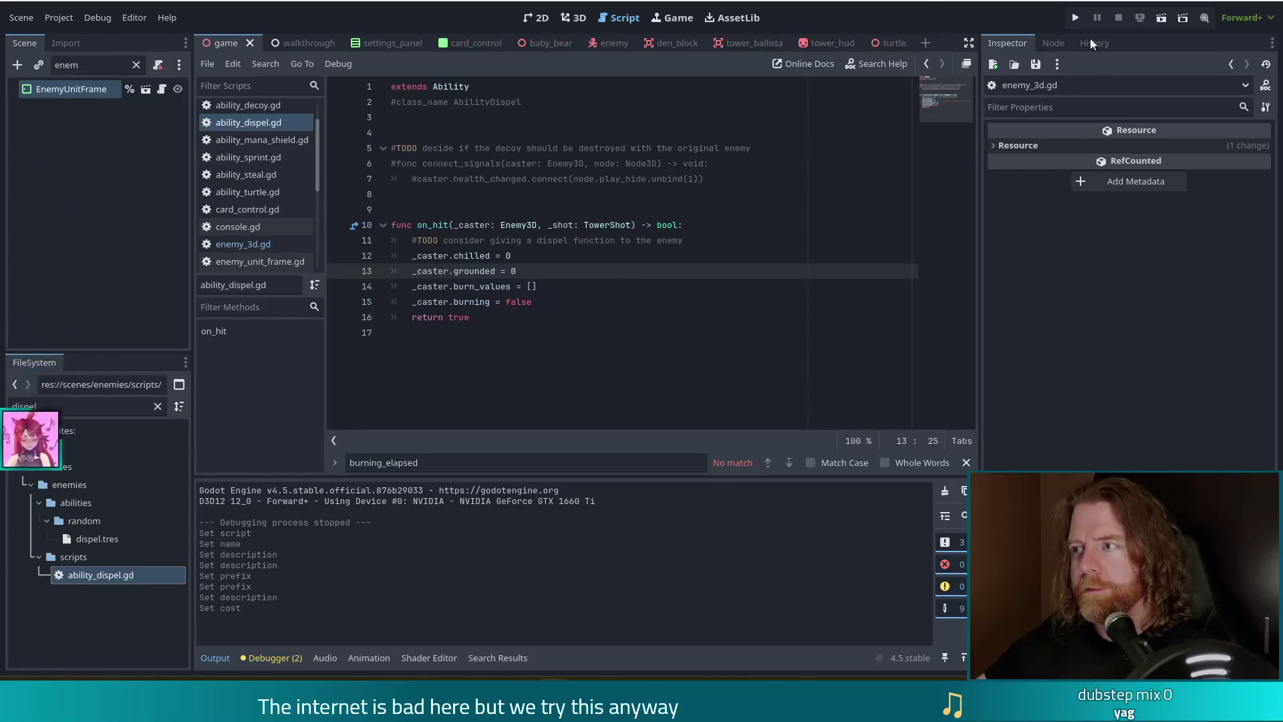
click(1077, 19)
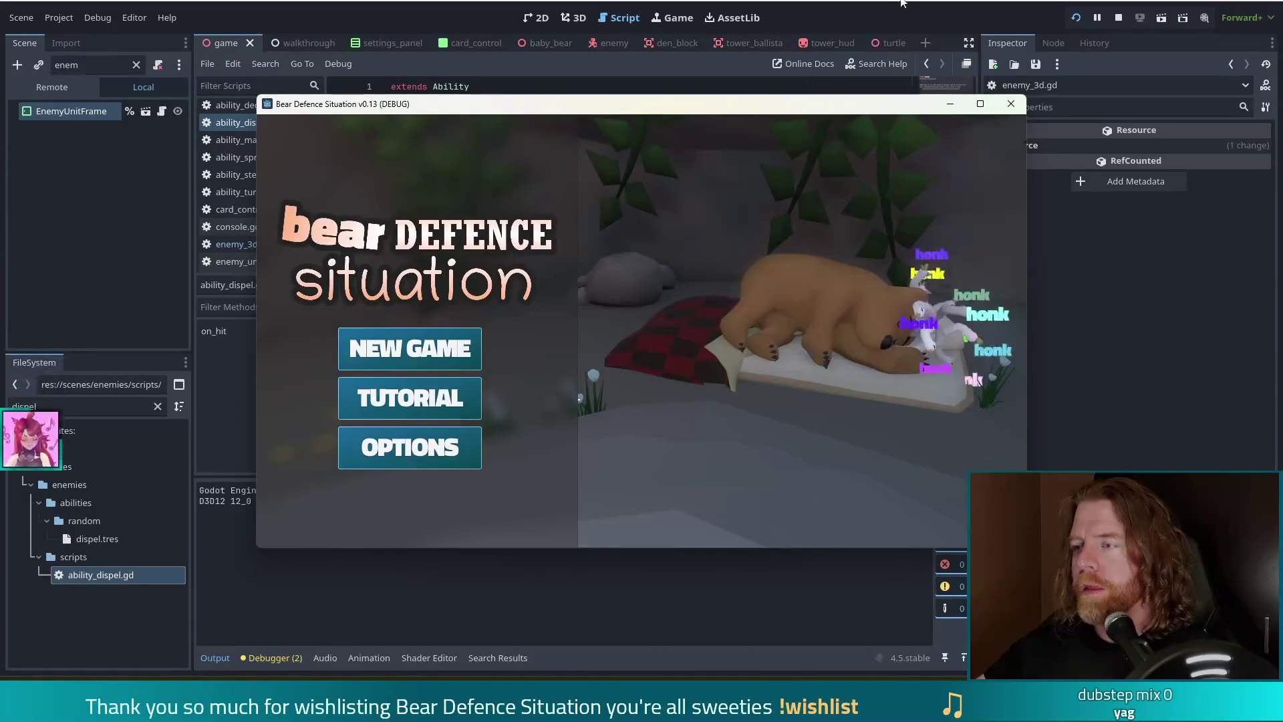
click(1119, 17)
click(486, 318)
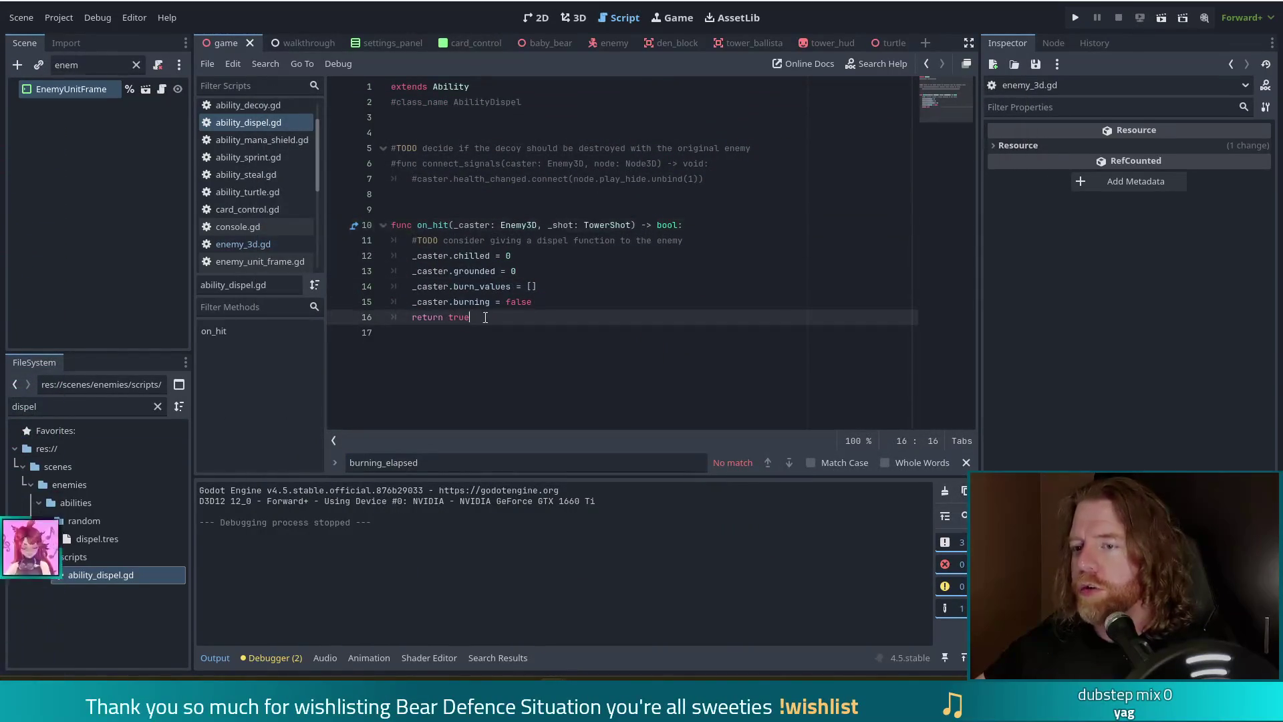
click(717, 227)
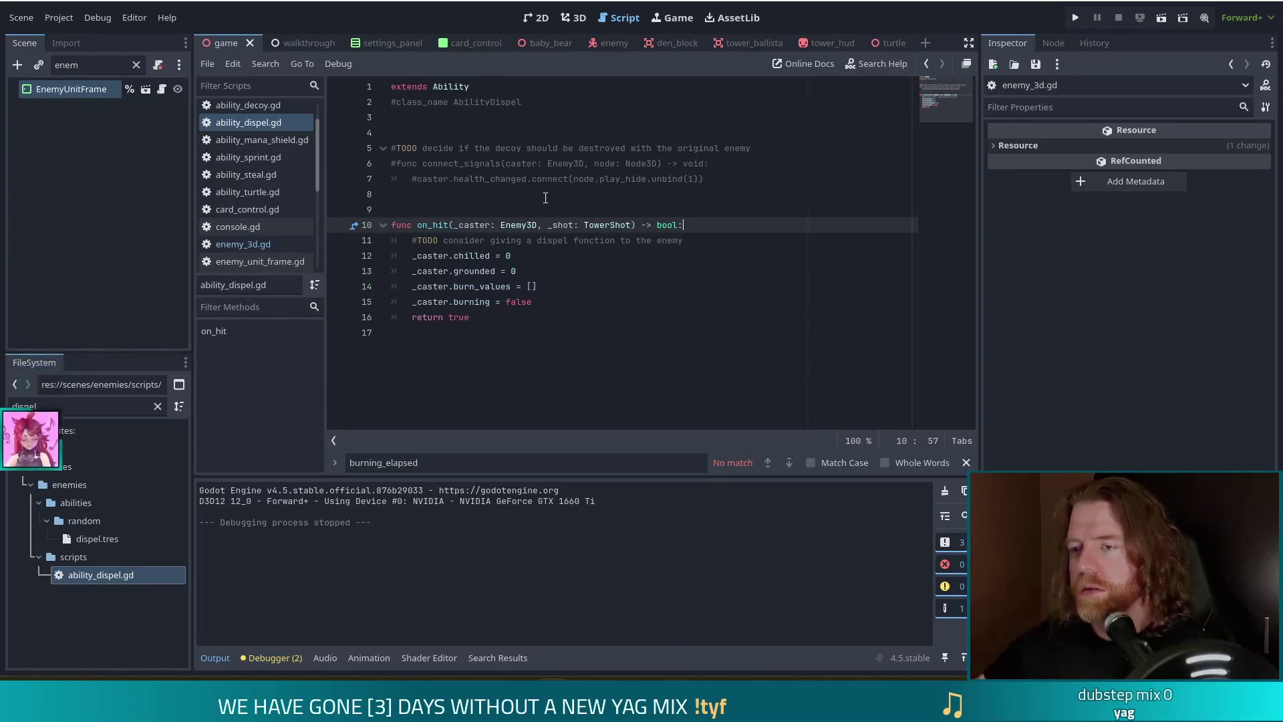
click(692, 235)
click(685, 228)
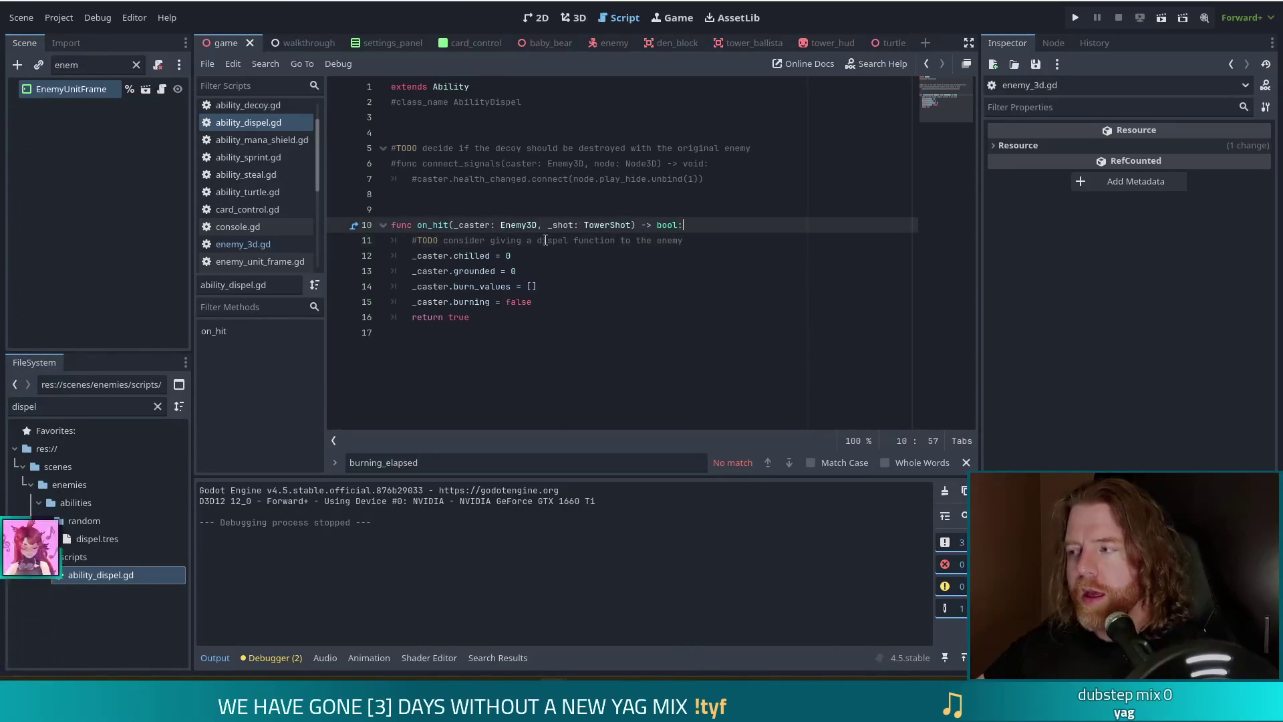
drag(504, 262, 535, 302)
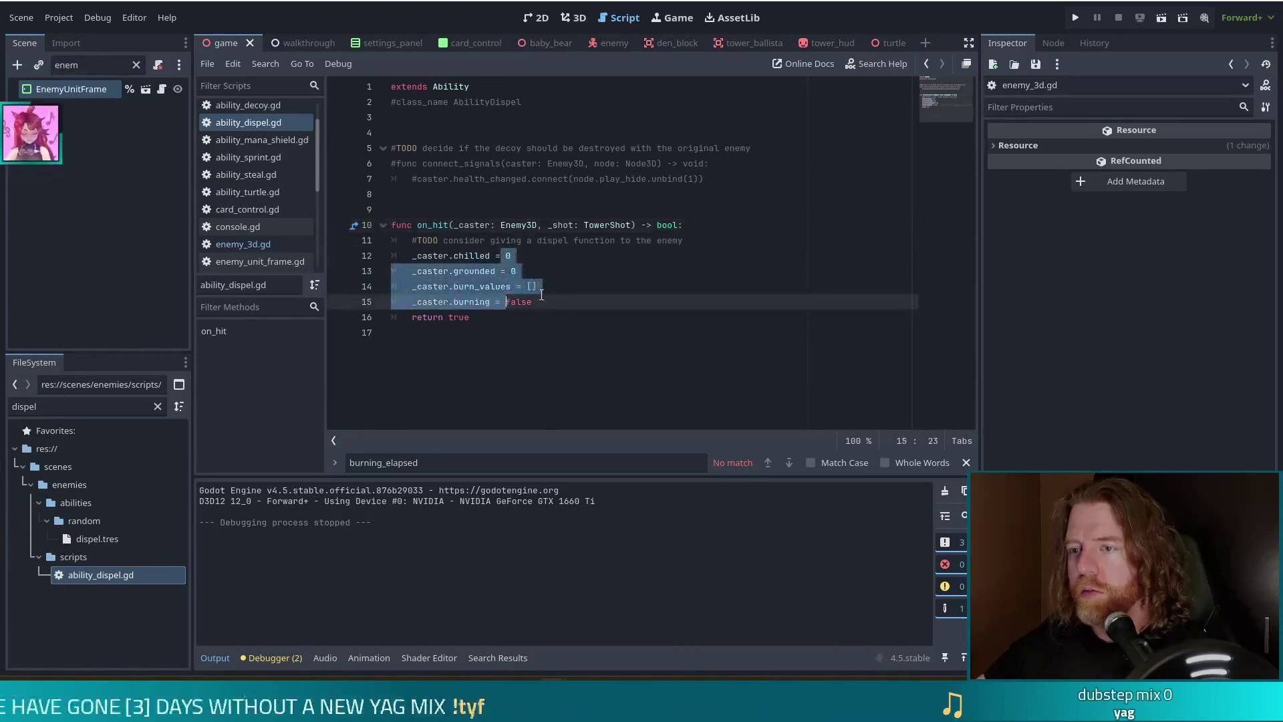
click(560, 287)
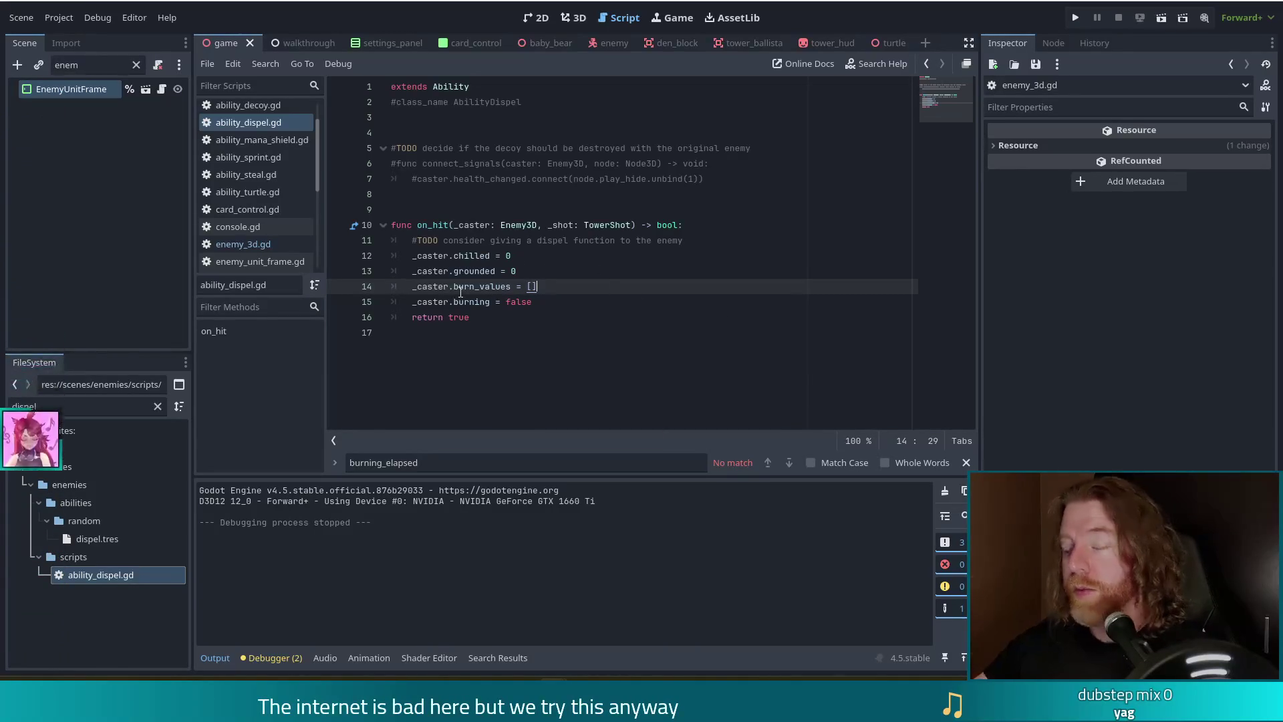
mouse_move(461, 292)
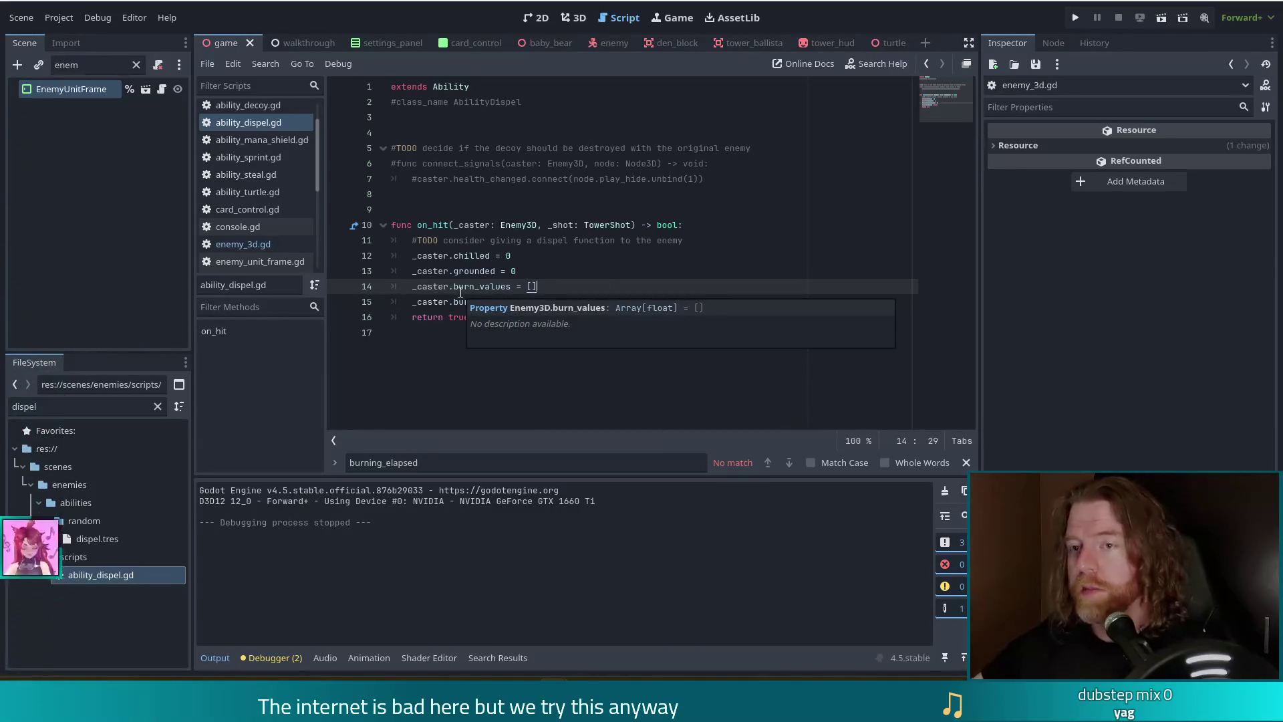
key(Up)
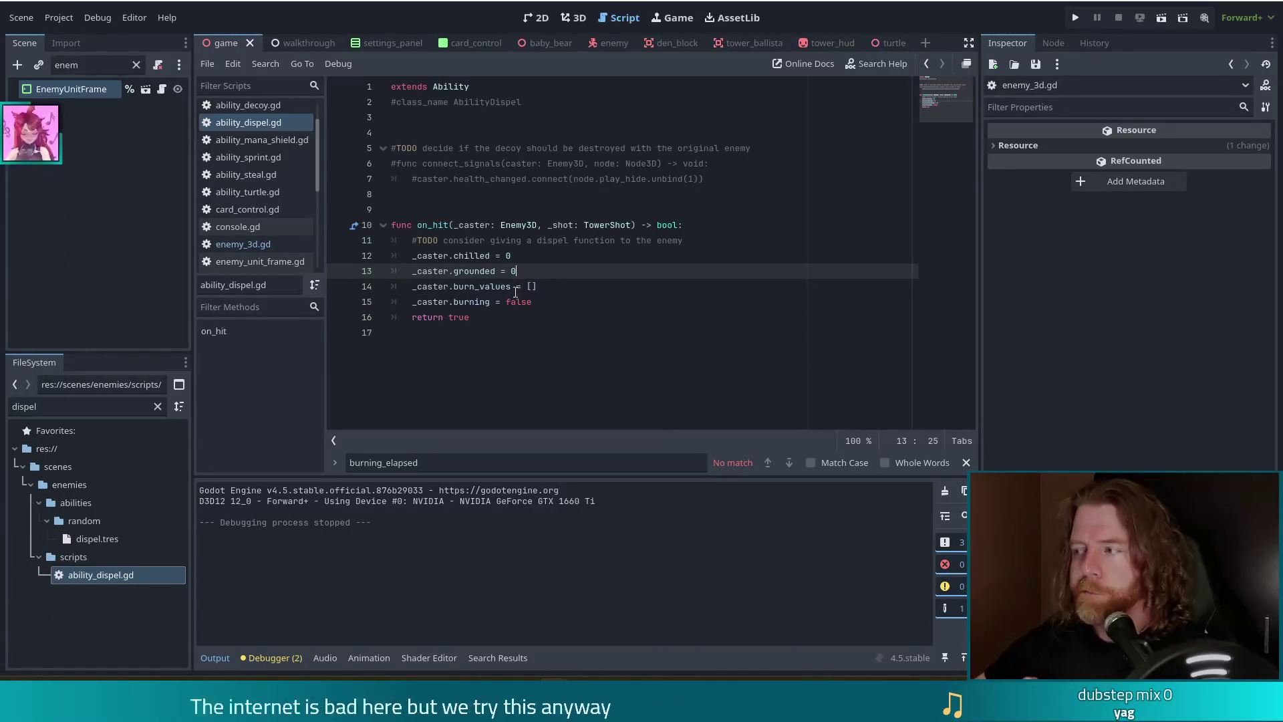
mouse_move(514, 295)
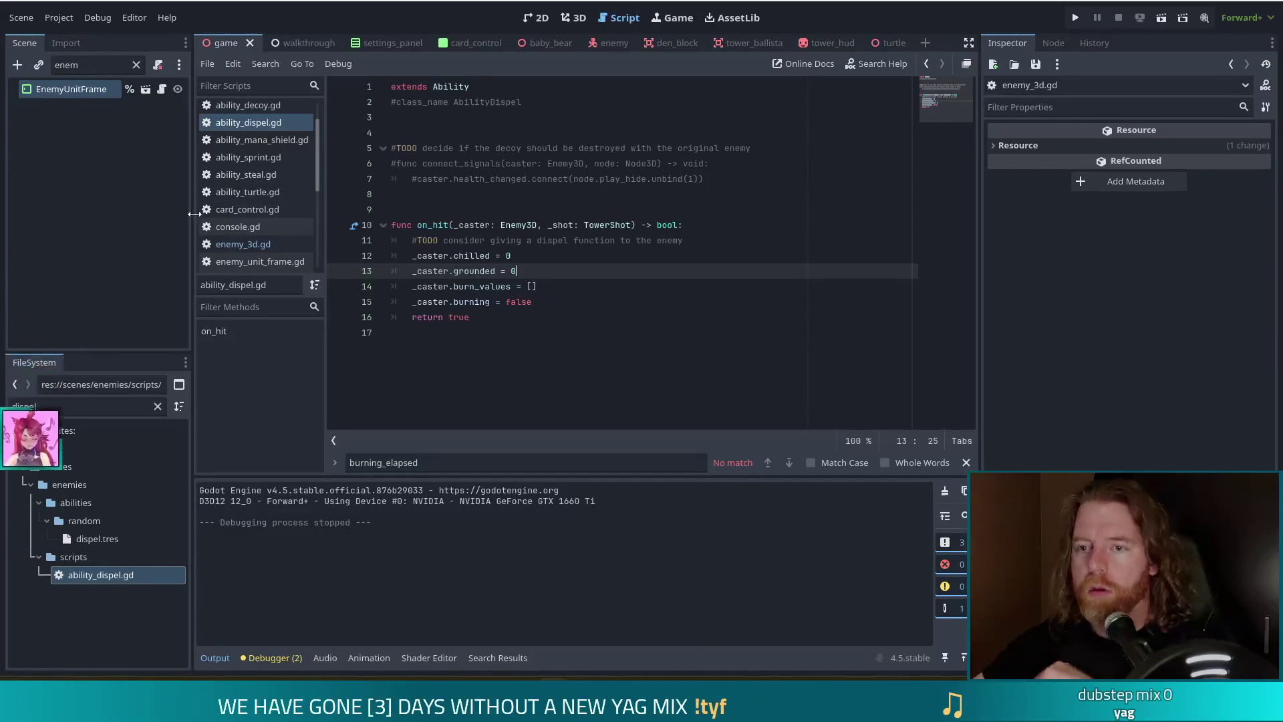
Search enemy_3d.gd for on_hit to find where abilities are triggered.
click(234, 246)
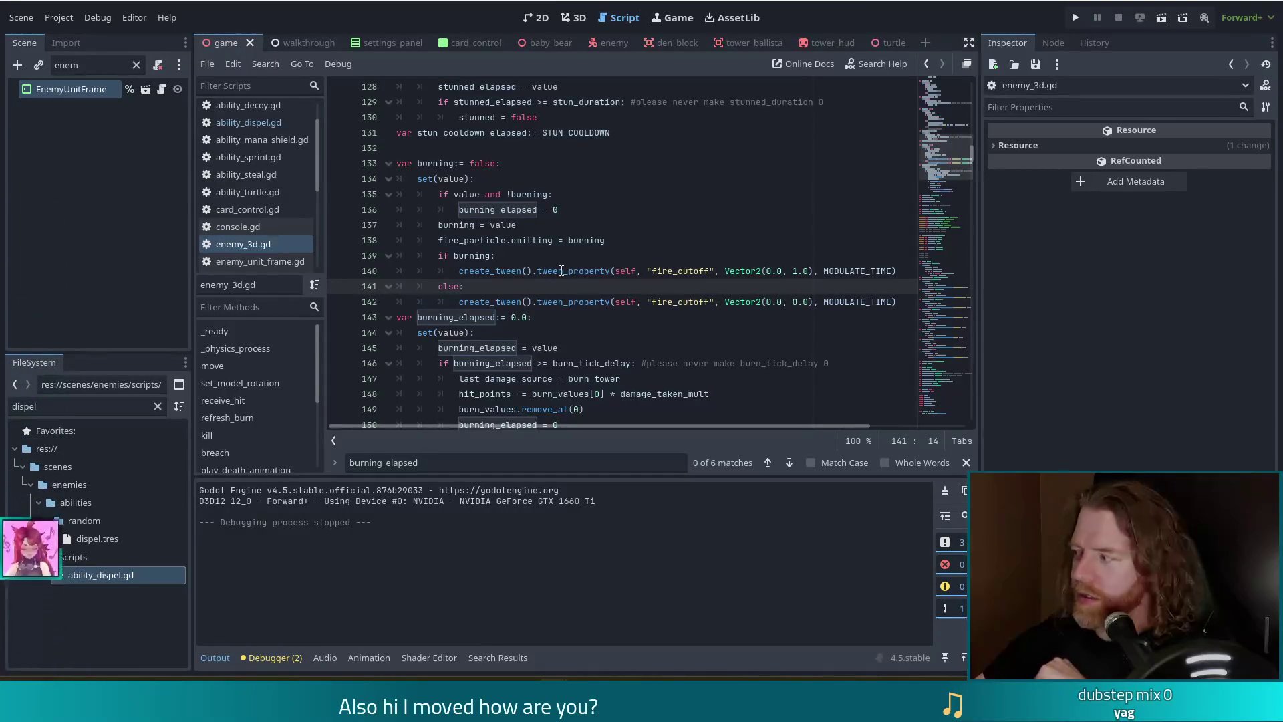
scroll(653, 302, down, 4)
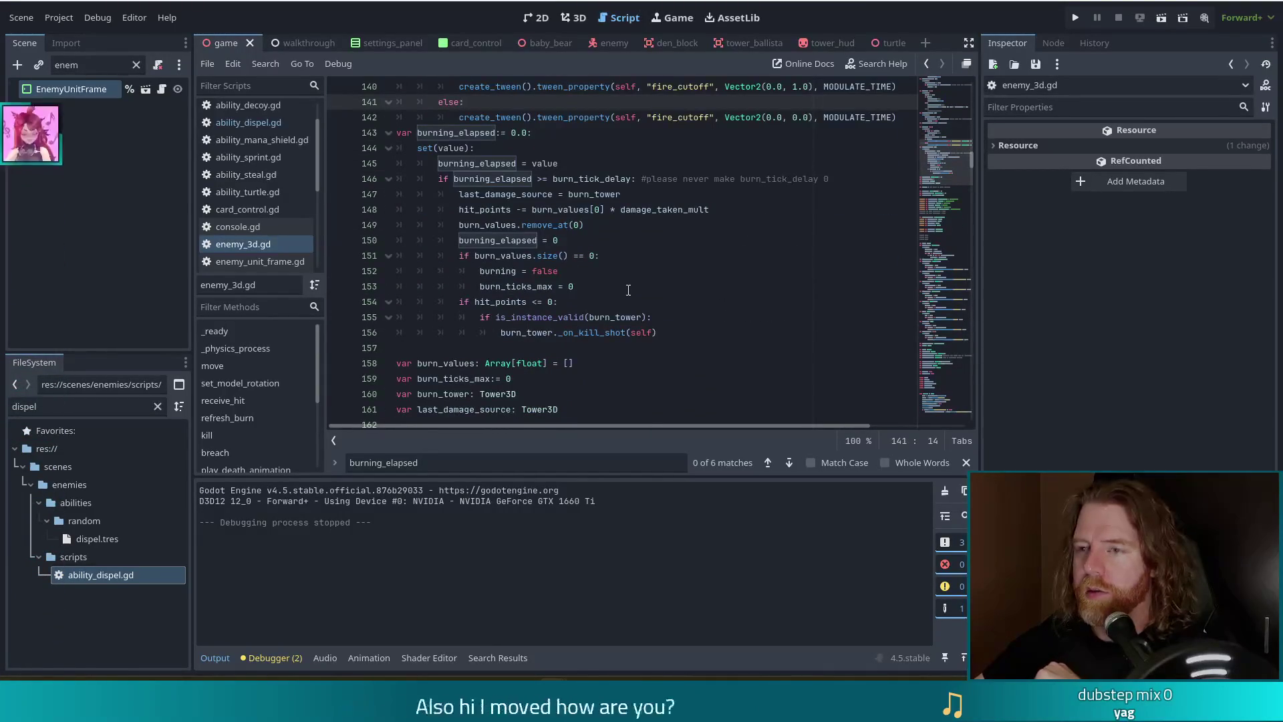
click(547, 167)
key(ctrl+f)
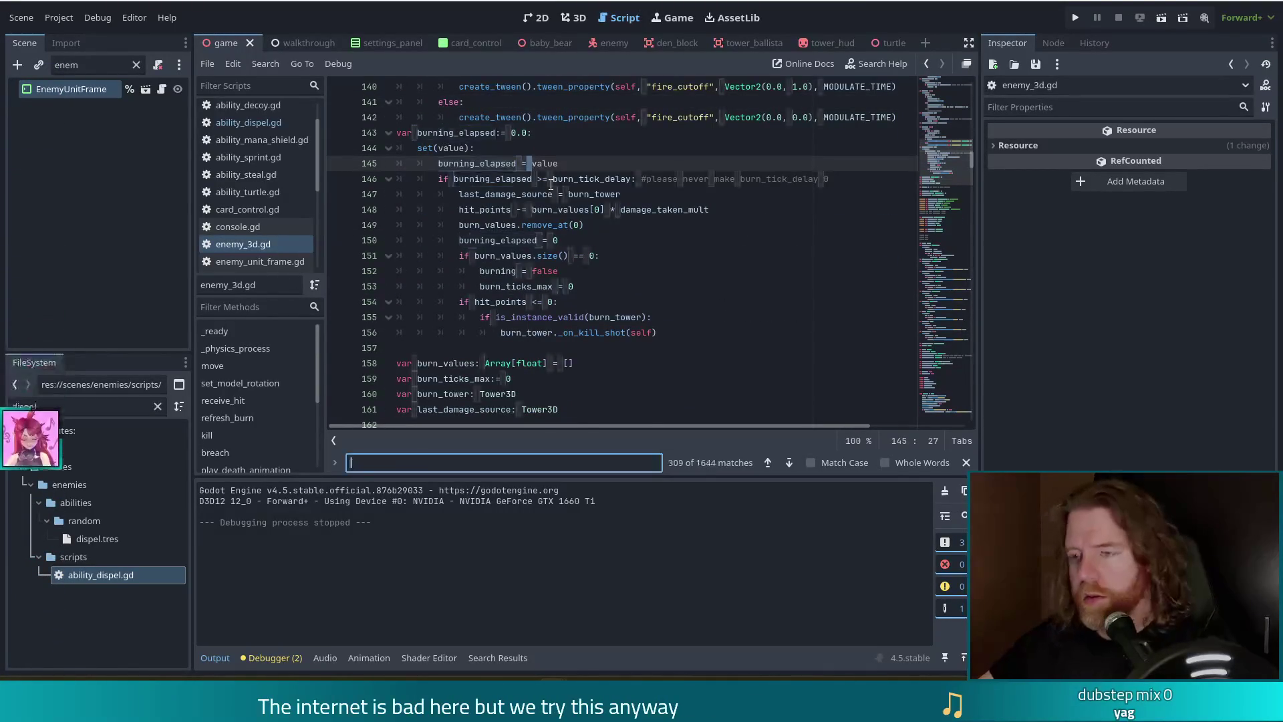
text(on_jhi)
key(BackSpace)
key(BackSpace)
key(BackSpace)
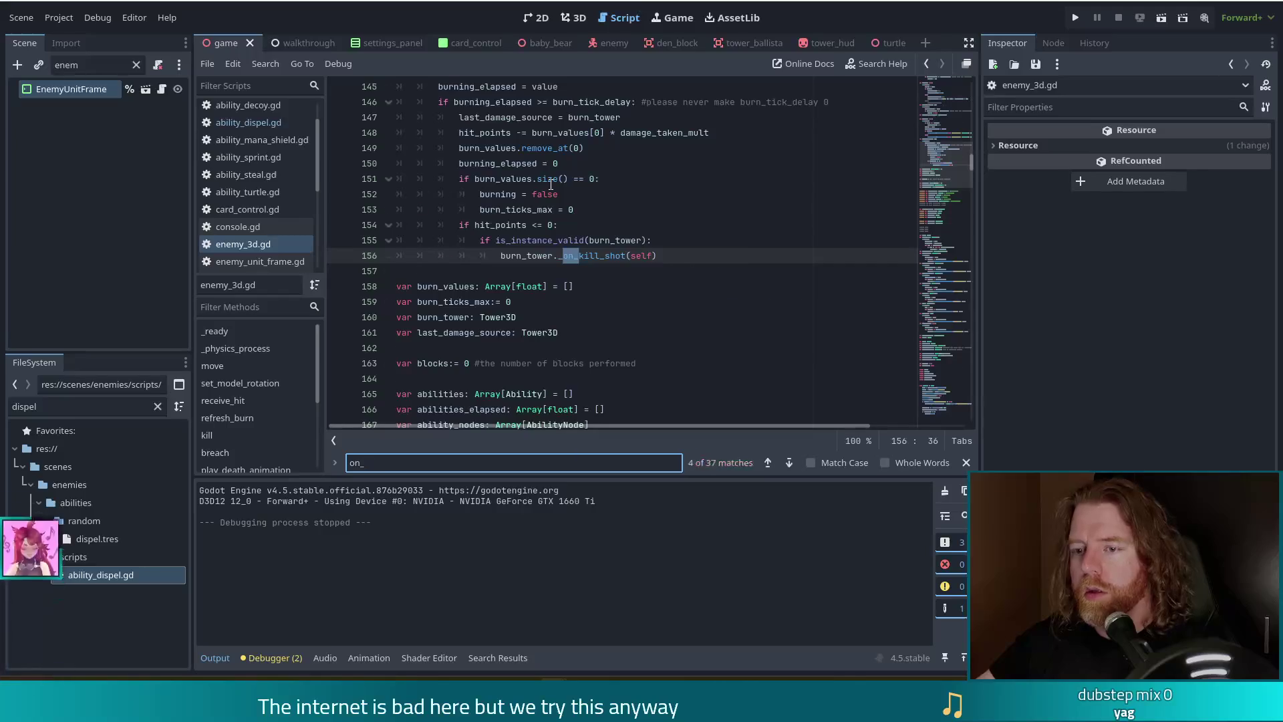
text(hit)
click(587, 318)
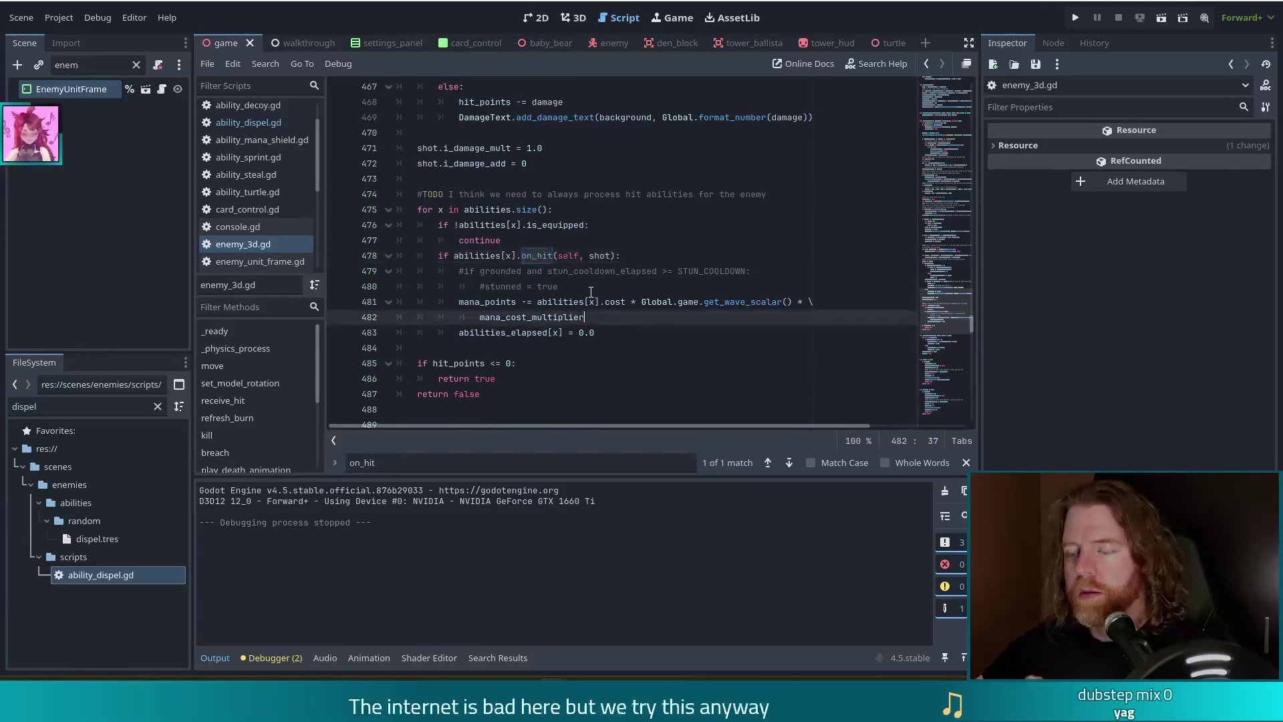
Select and copy the mana_points cost deduction lines, then open ability_dispel.gd.
click(532, 273)
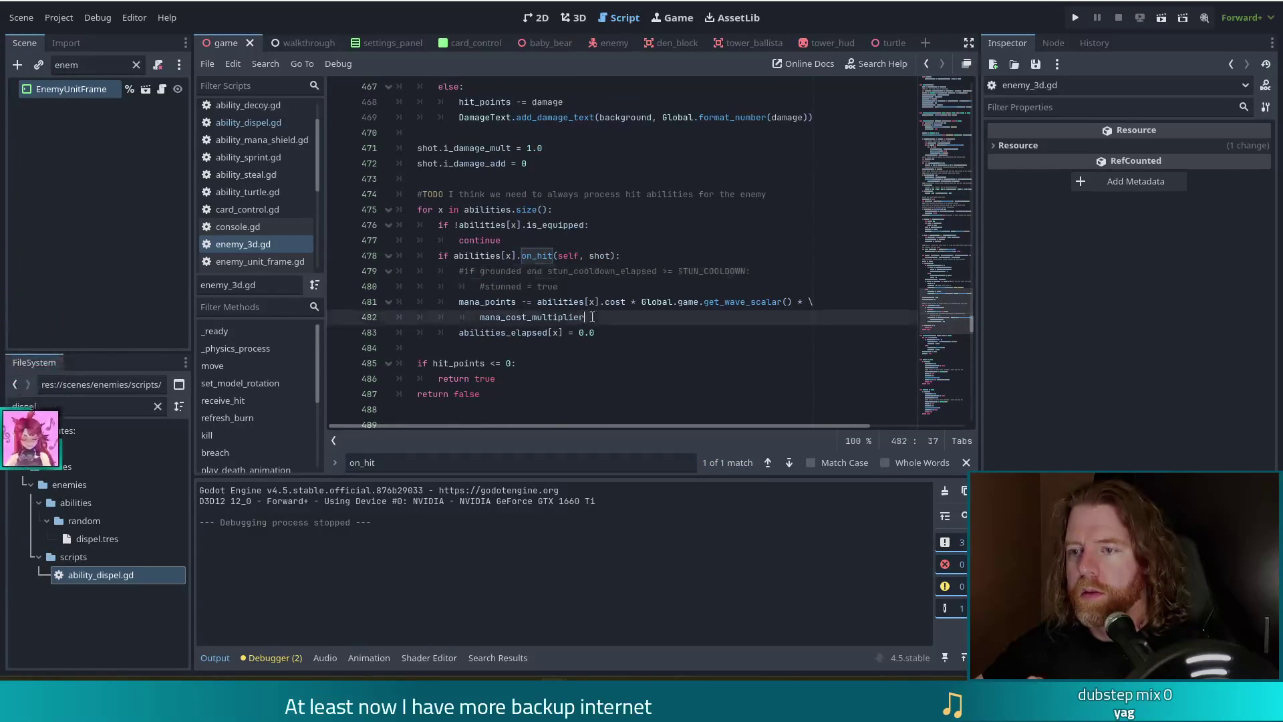
click(542, 304)
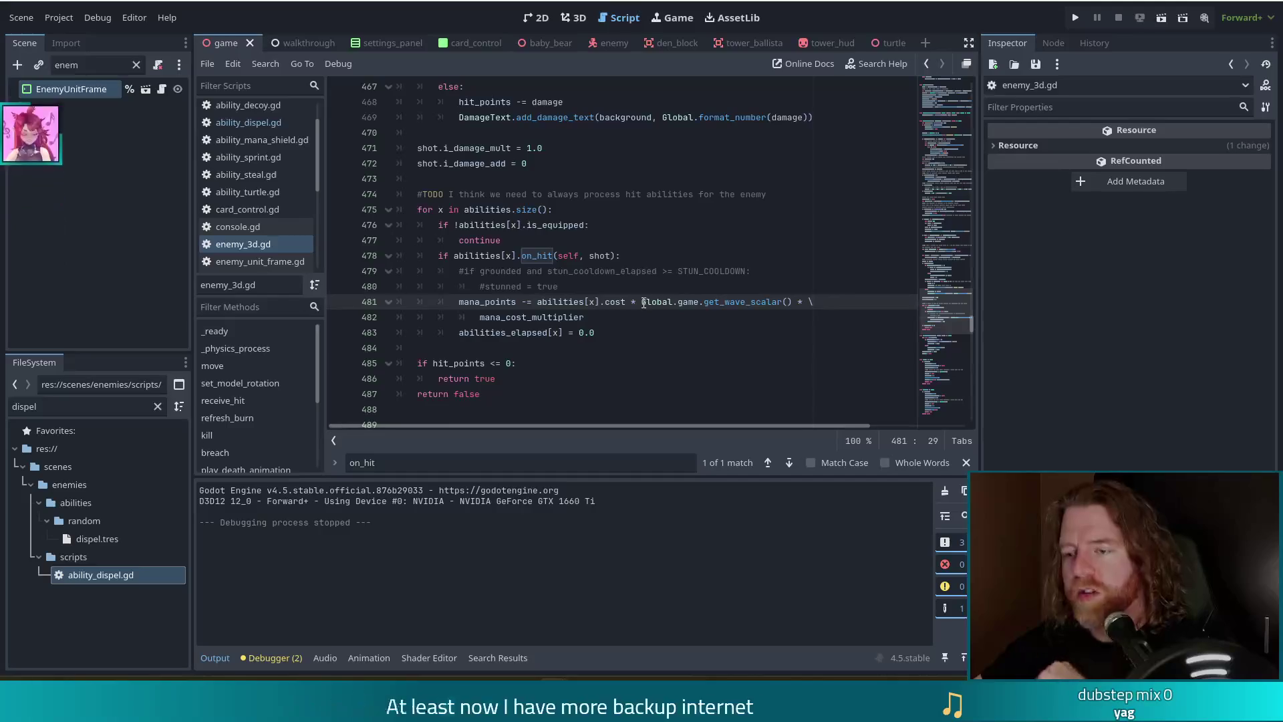
mouse_move(643, 297)
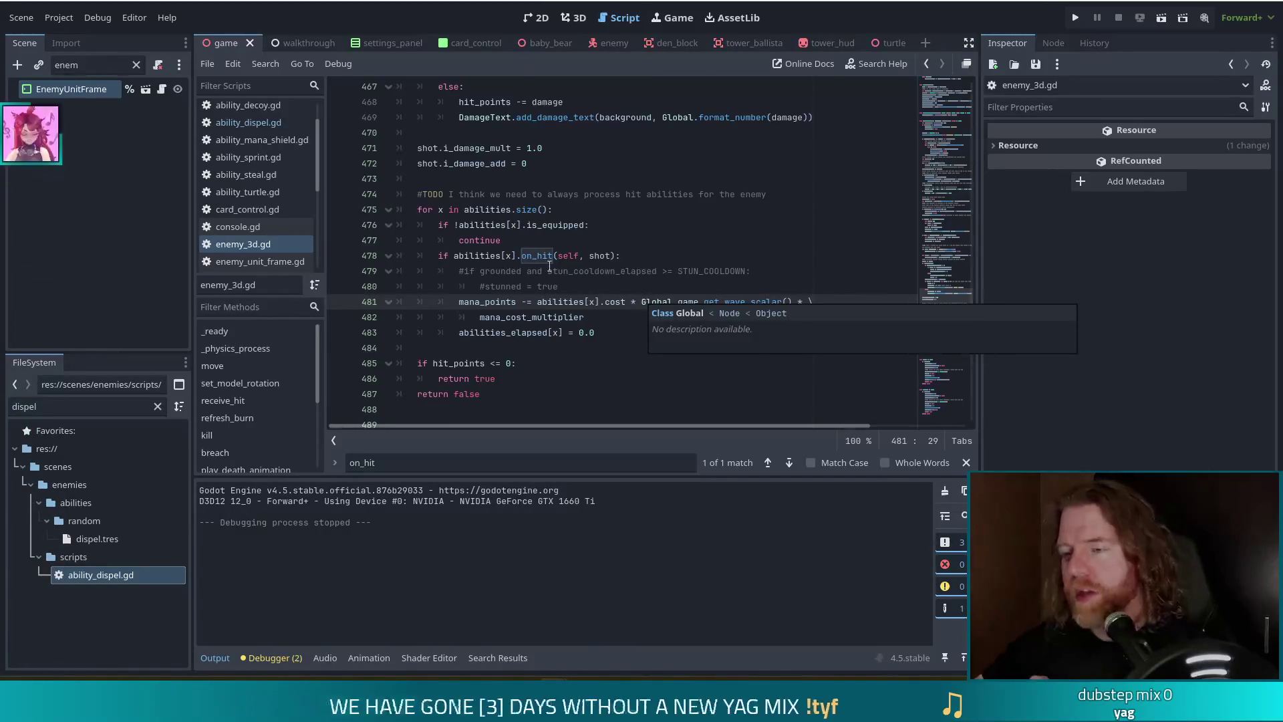
click(631, 257)
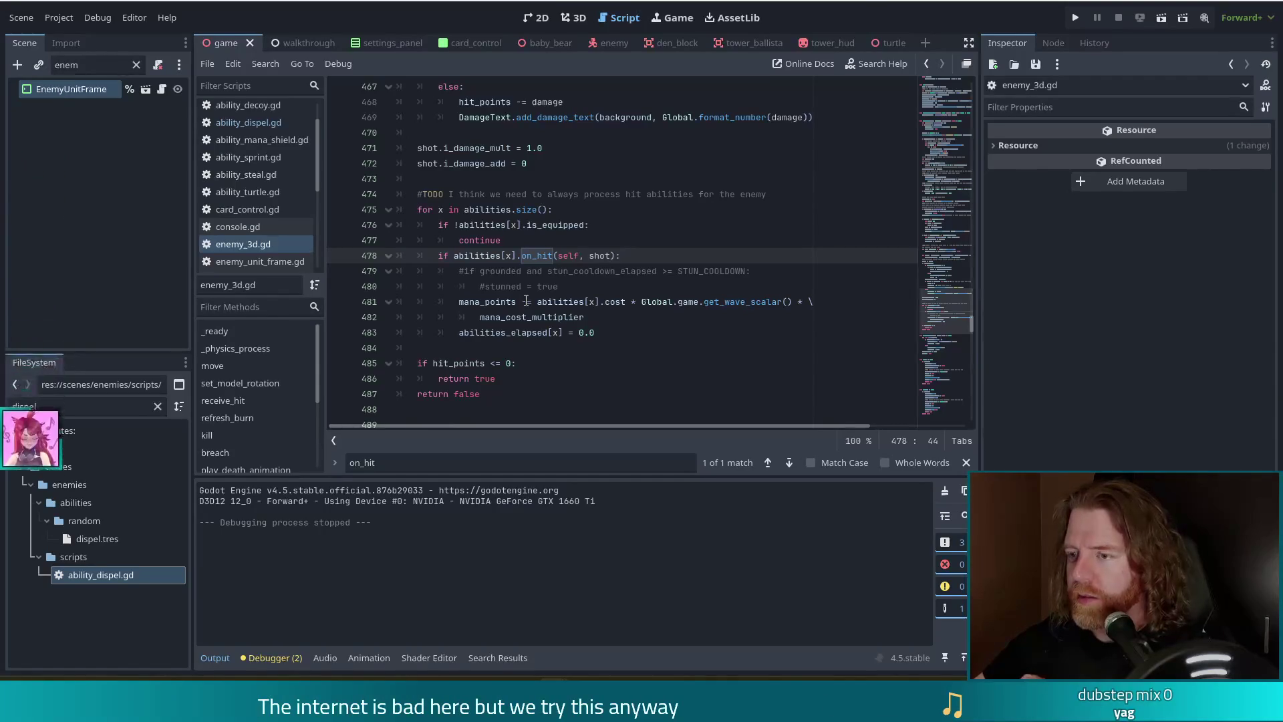
click(598, 305)
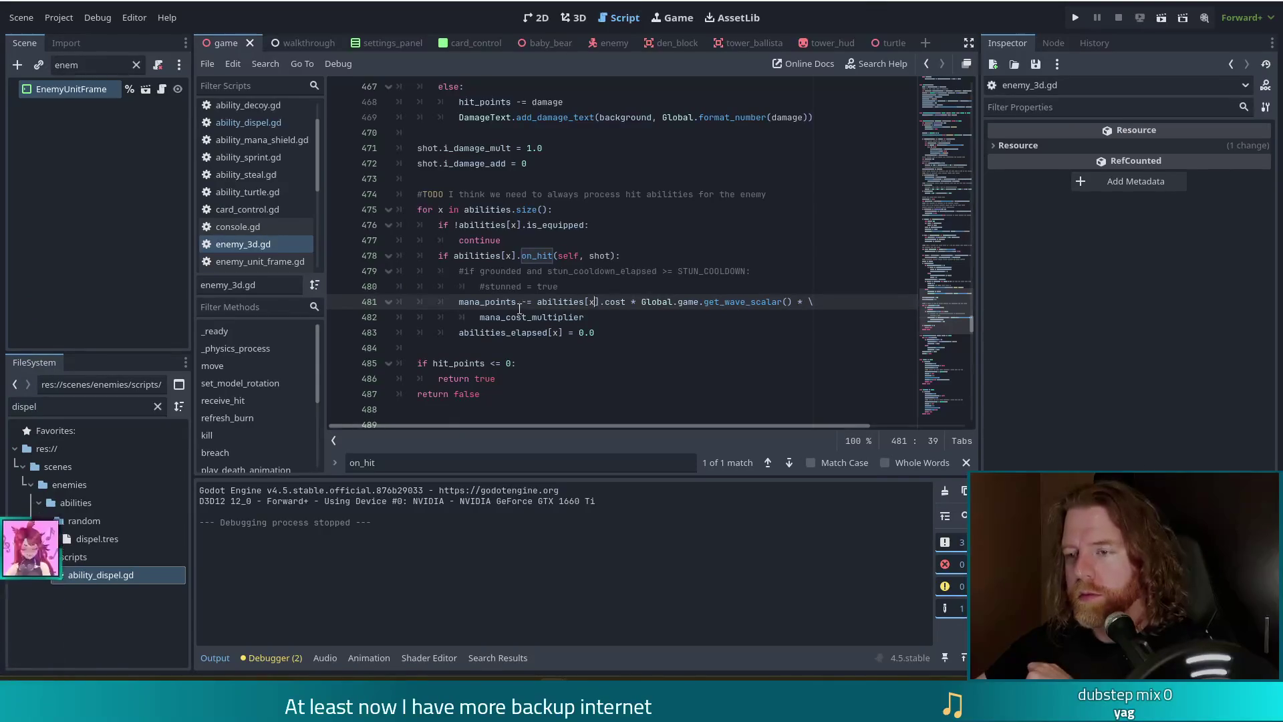
click(648, 270)
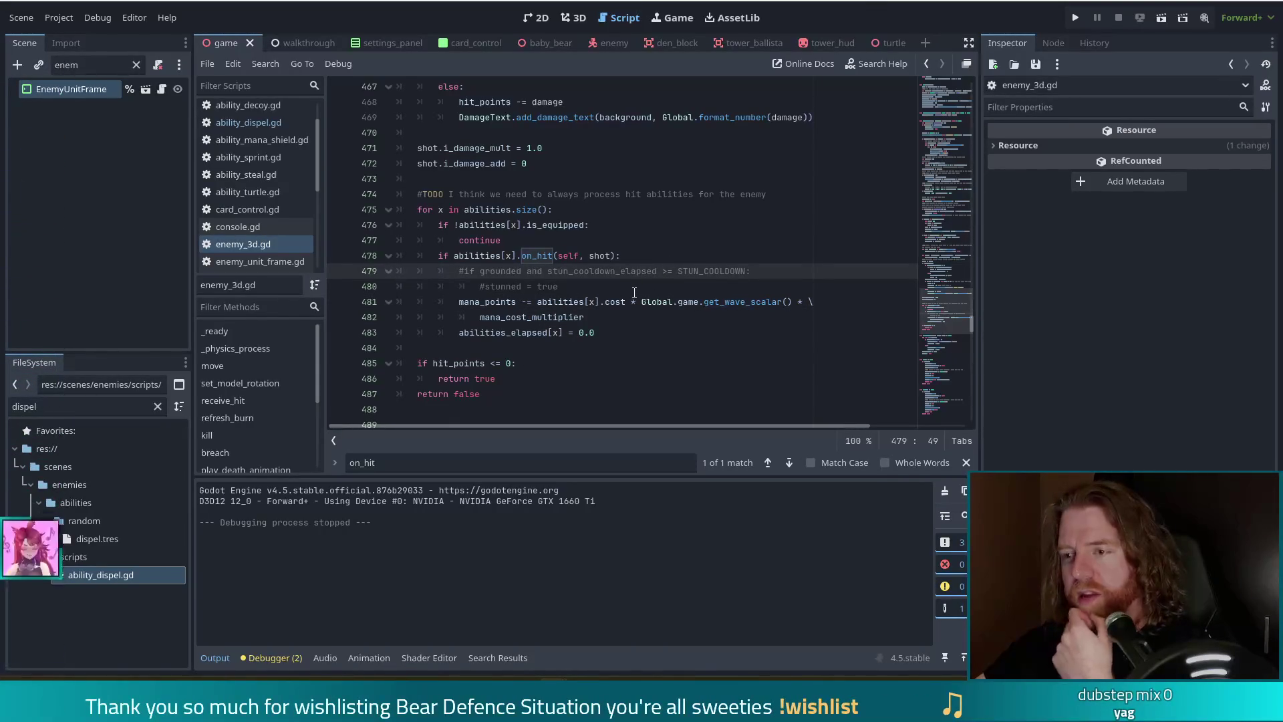
mouse_move(566, 302)
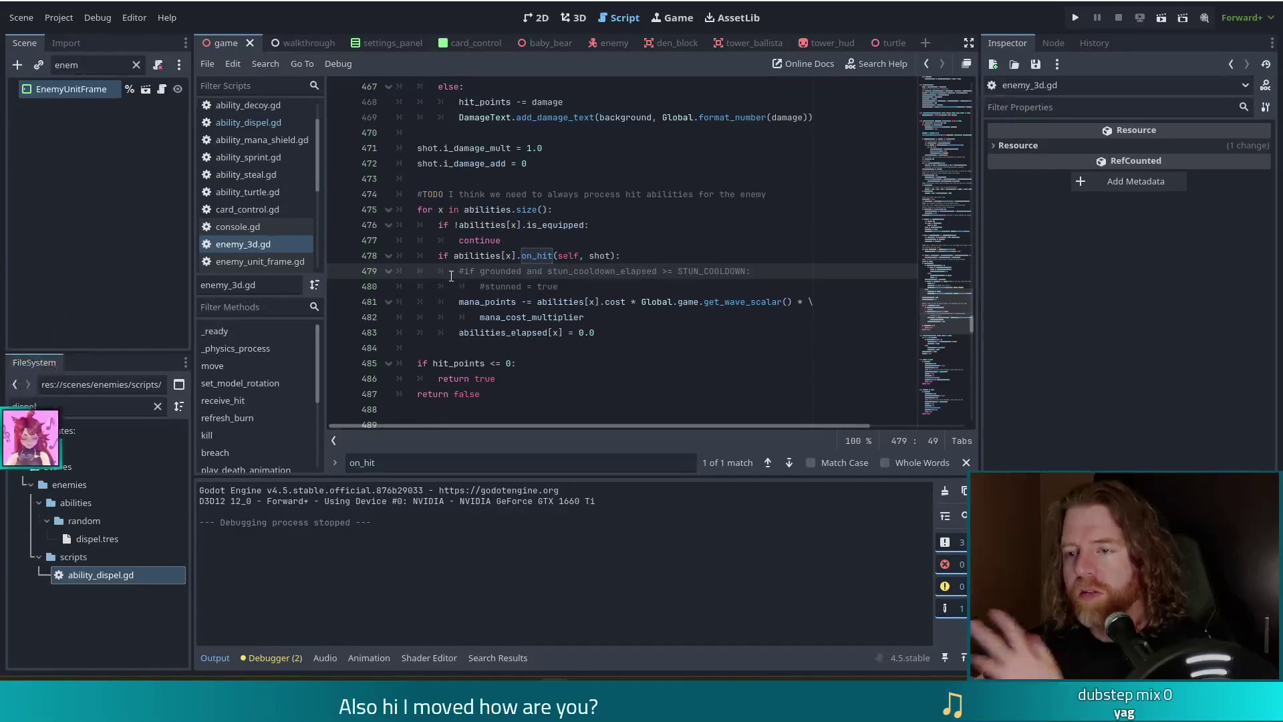
mouse_move(453, 262)
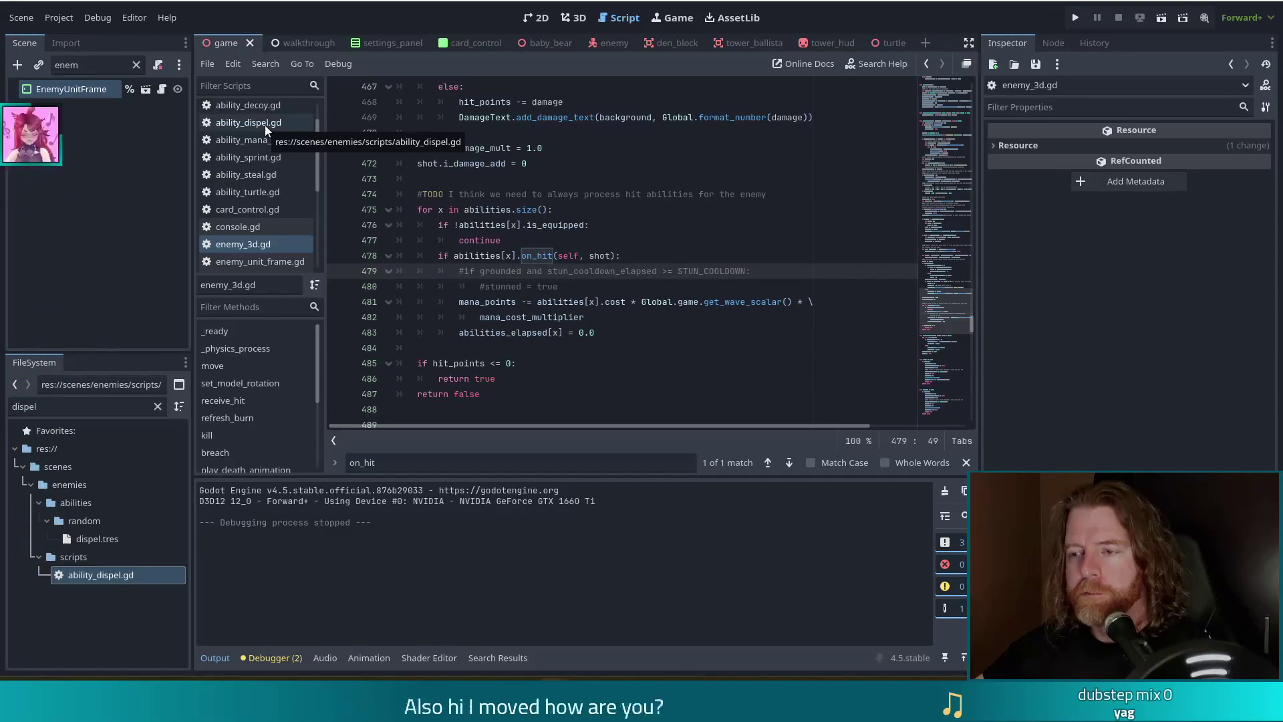
mouse_move(584, 317)
mouse_down()
mouse_move(440, 316)
mouse_move(458, 303)
mouse_up()
key(ctrl+c)
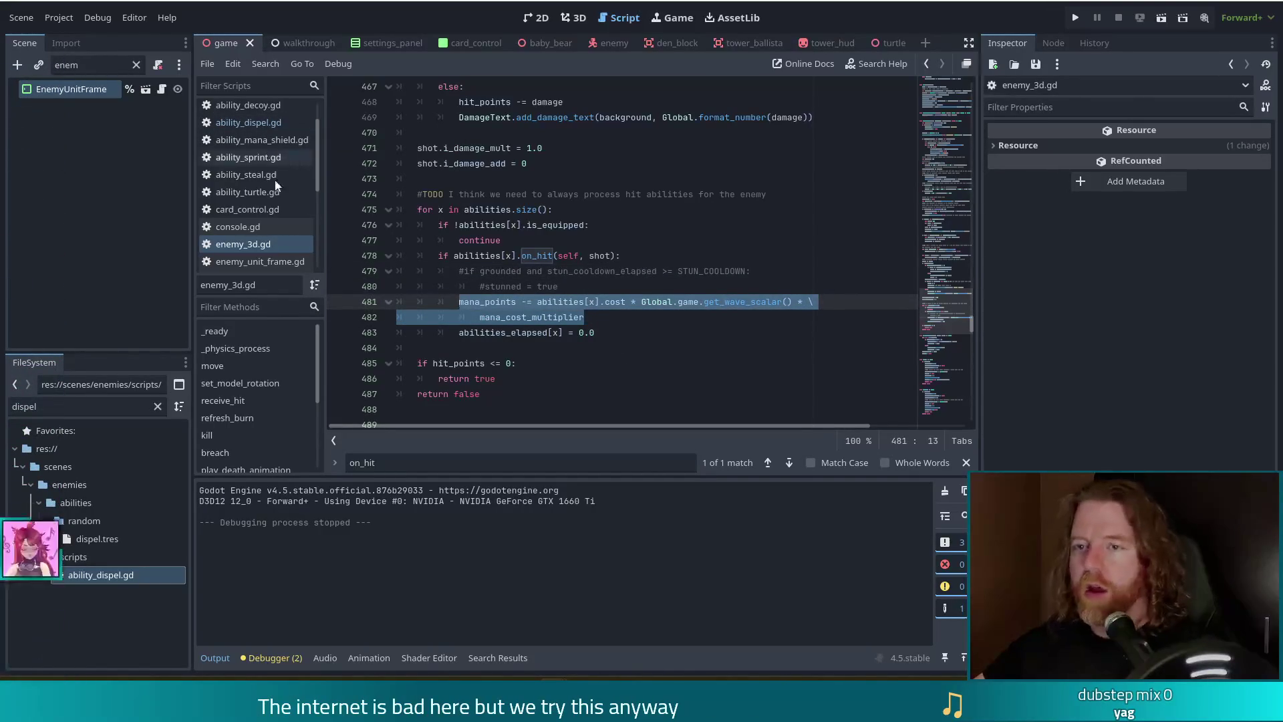
scroll(272, 207, down, 4)
scroll(273, 211, down, 3)
scroll(272, 210, up, 8)
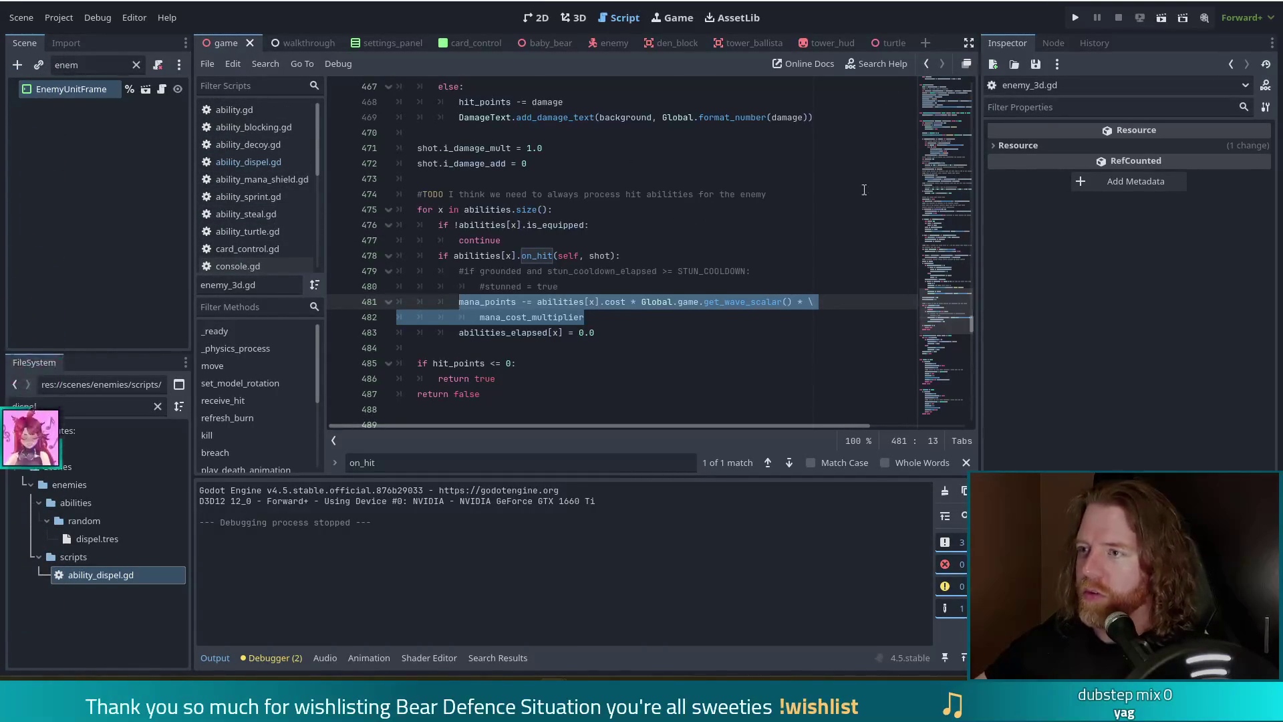
click(257, 166)
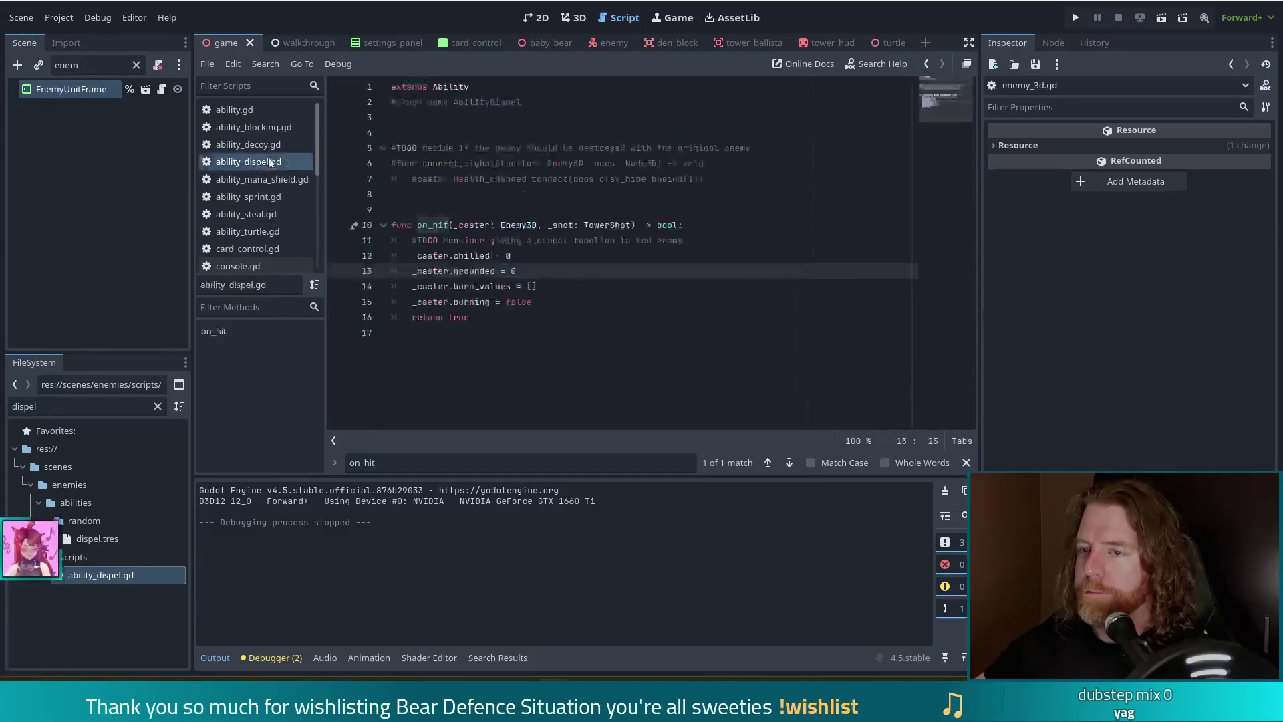
Review ability_dispel.gd's on_hit, then switch to ability_decoy.gd at the decoy.speed line.
click(709, 244)
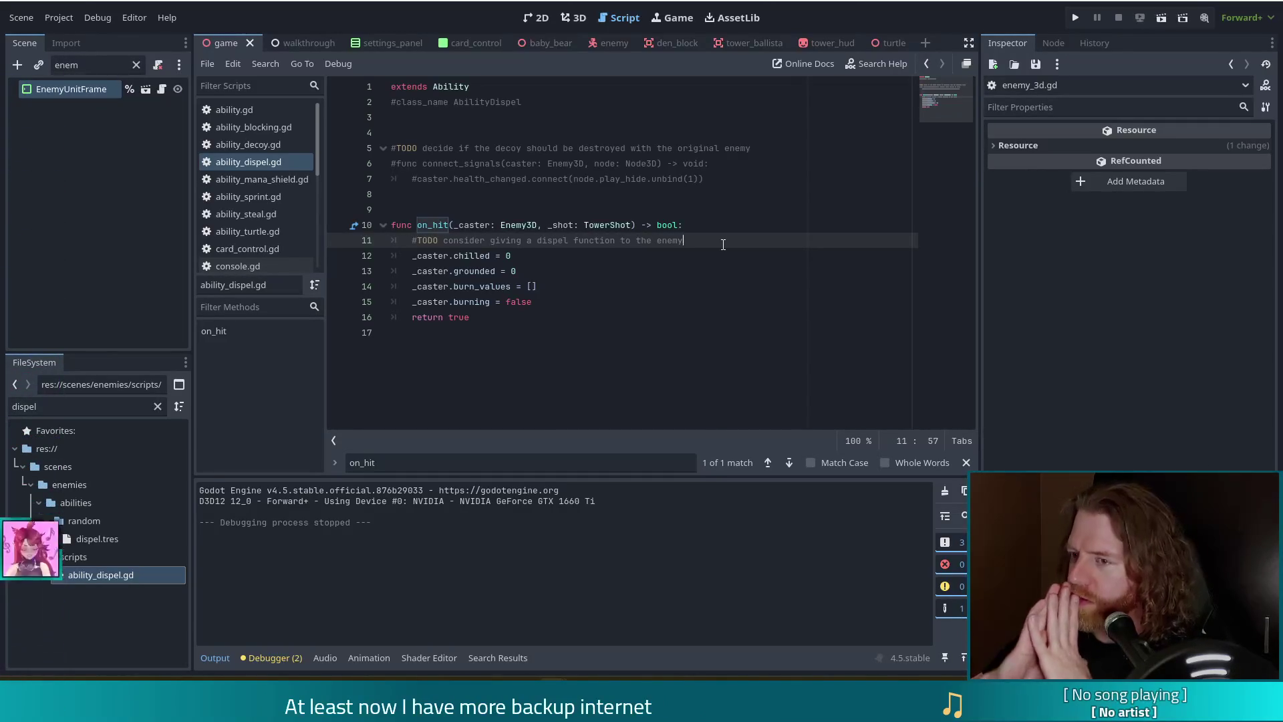
click(247, 145)
click(531, 275)
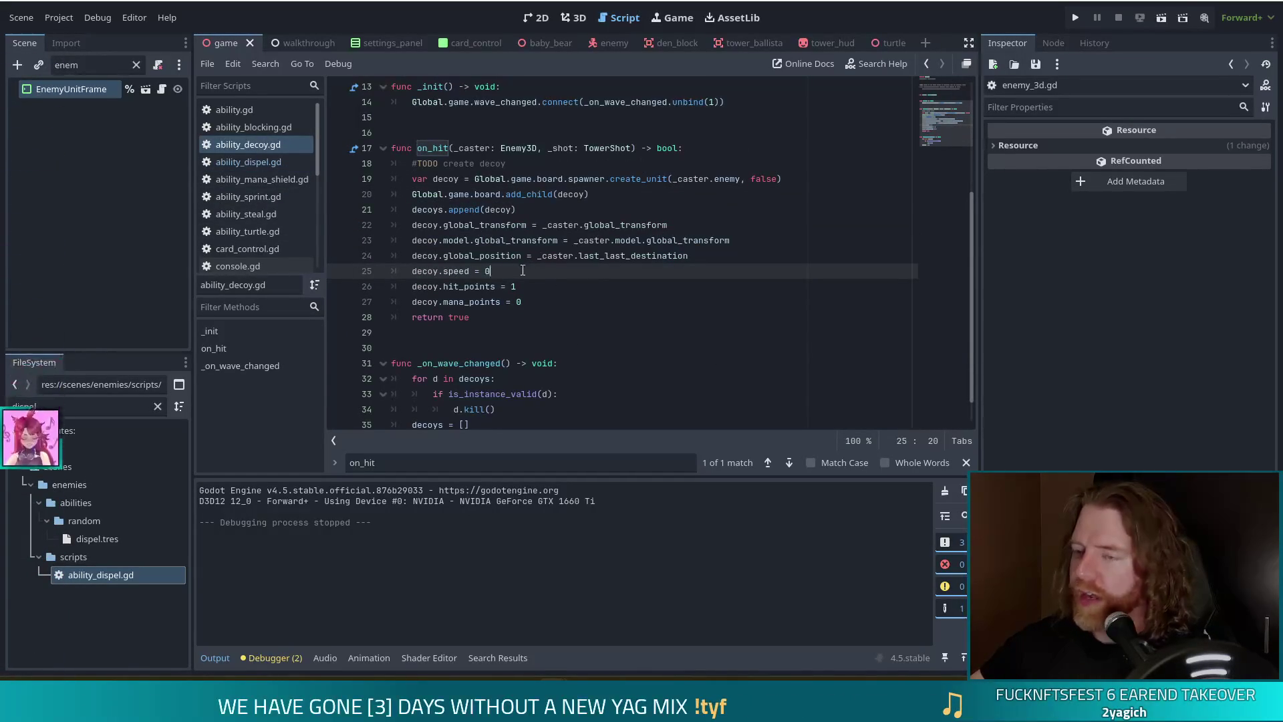
Change the TODO comment in ability_decoy.gd to '#create decoy'.
mouse_move(473, 306)
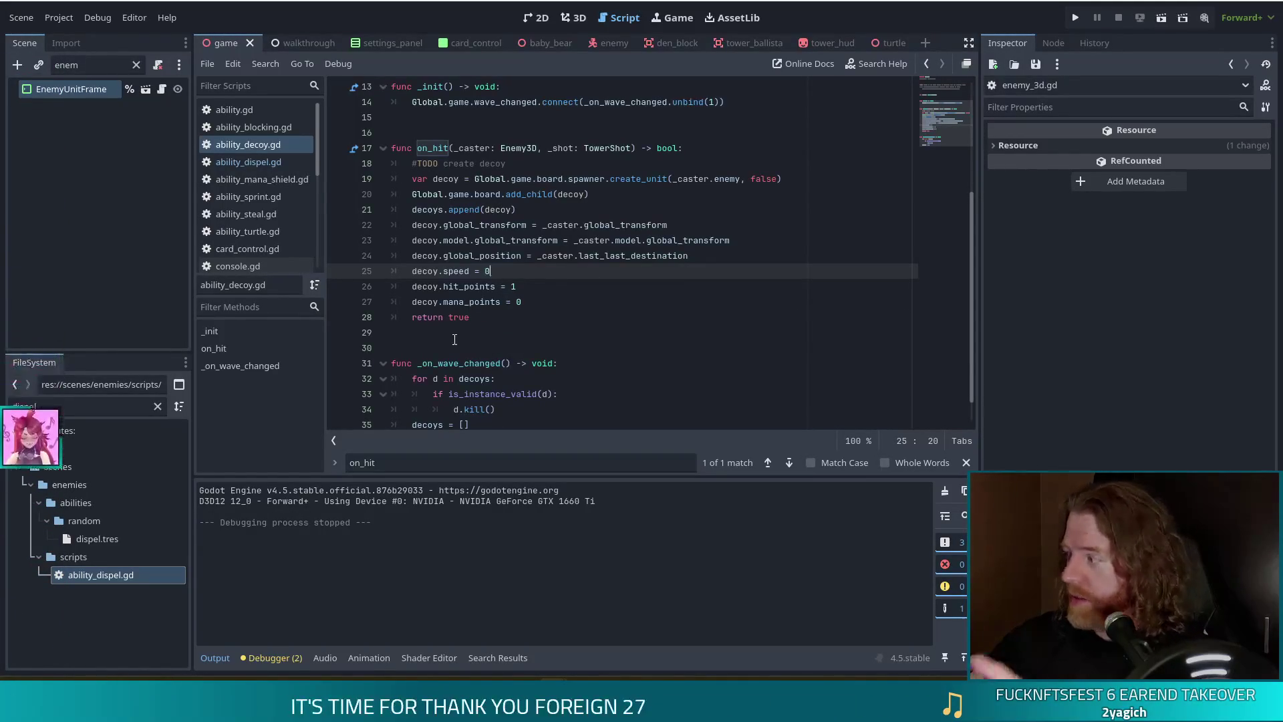
click(480, 225)
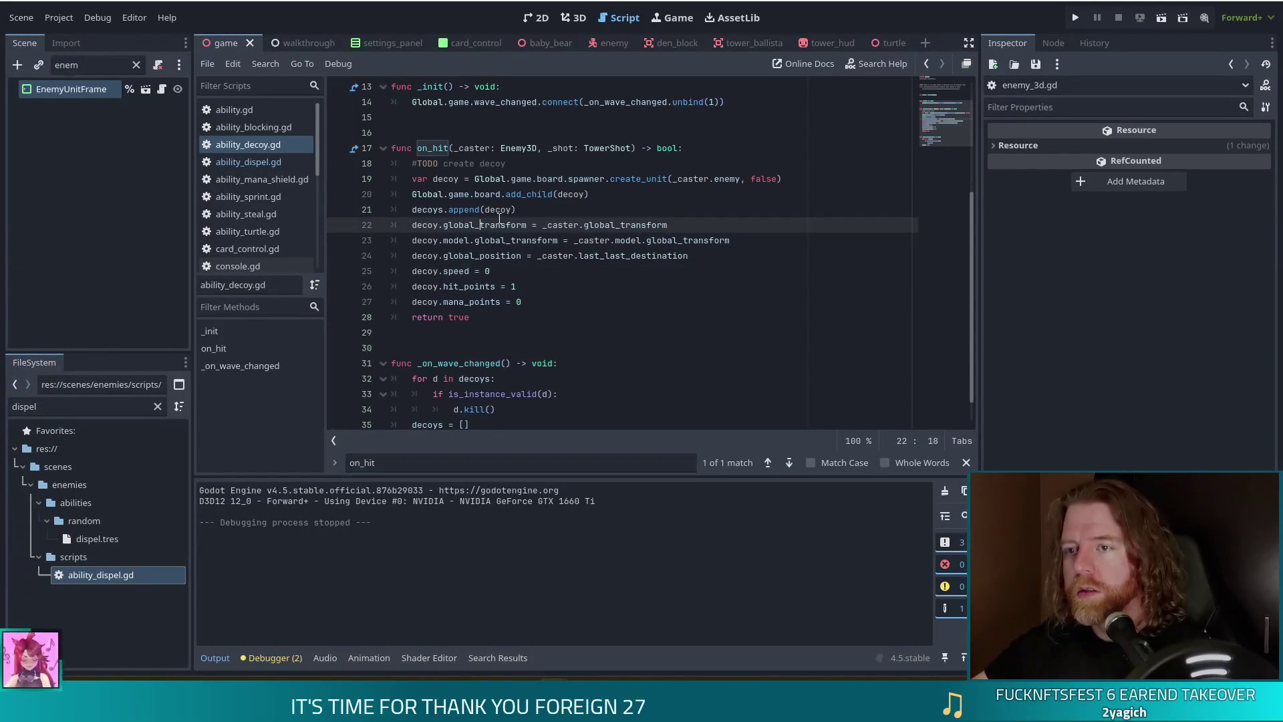
click(521, 162)
double_click(428, 164)
key(BackSpace)
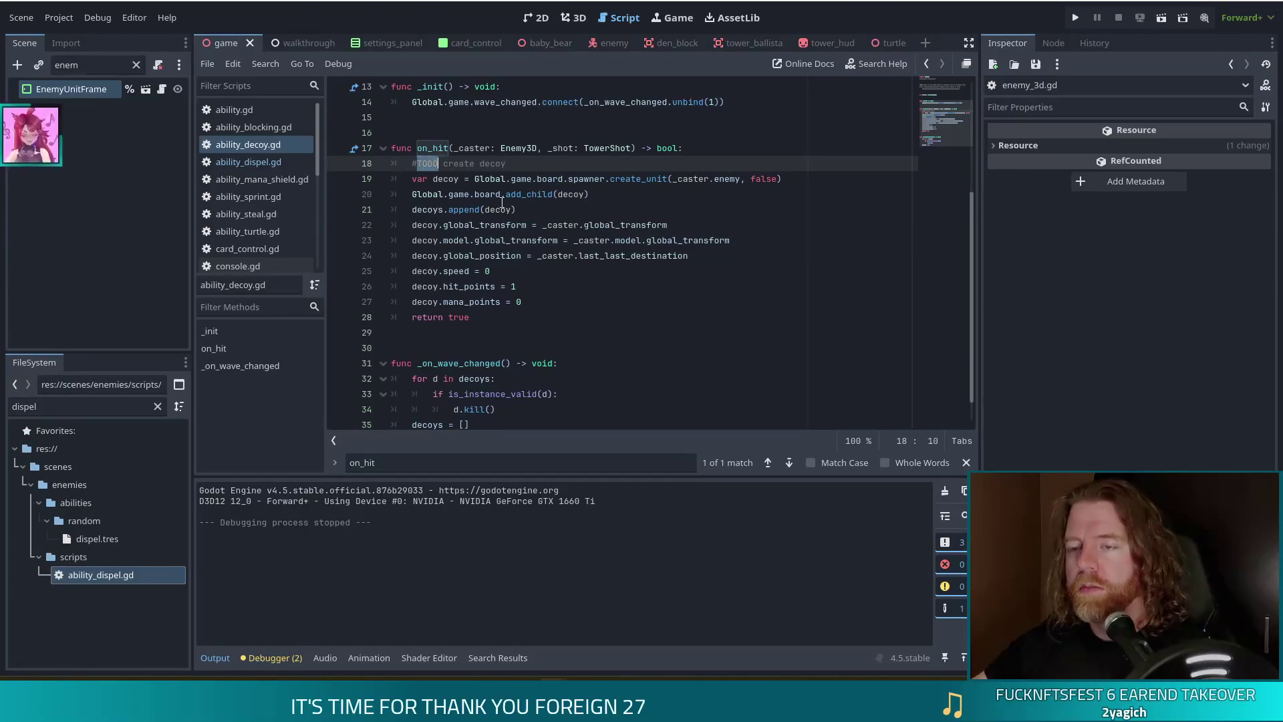
key(Delete)
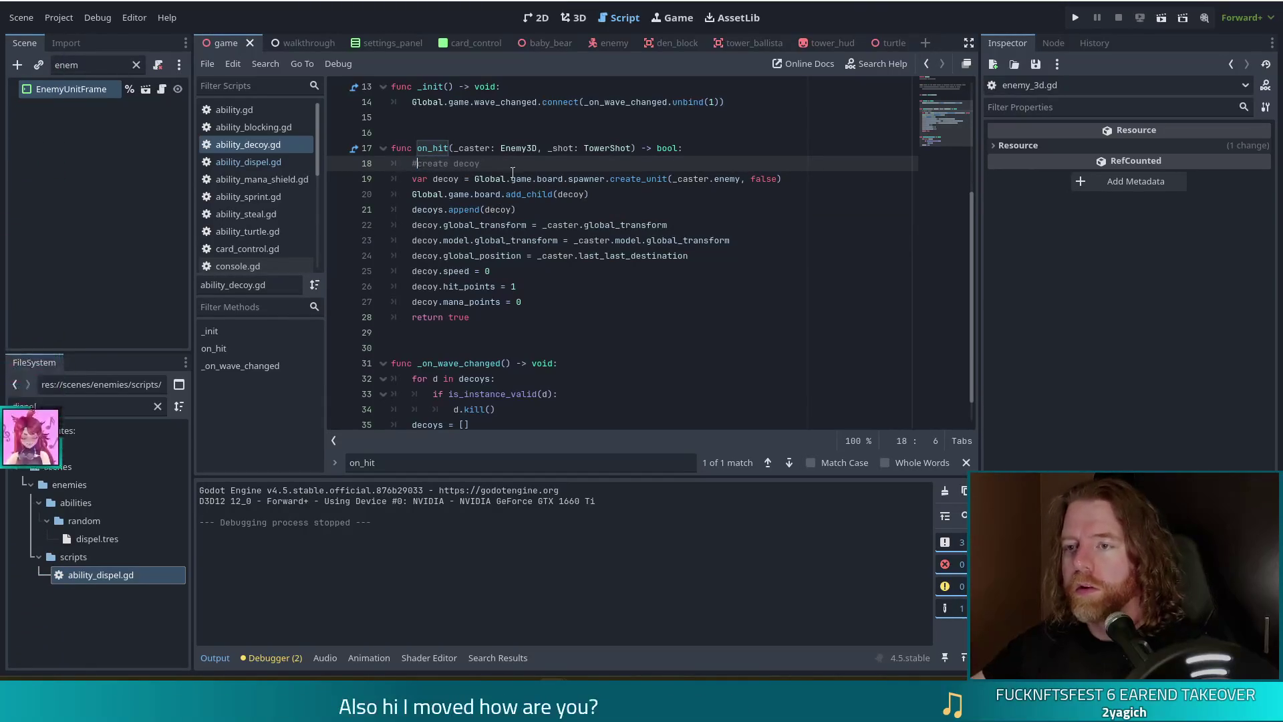
key(End)
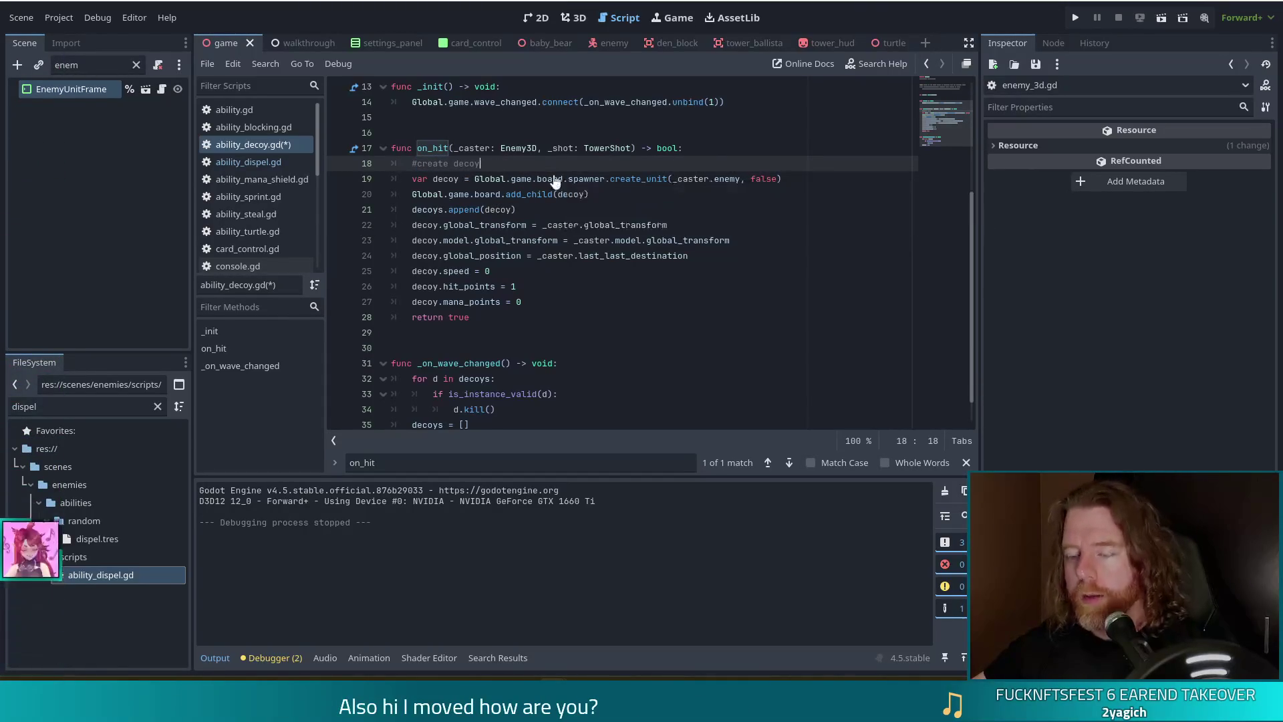
Turn the pasted mana line into 'if mana_points >= cost:' and indent the decoy code under it.
key(ctrl+v)
key(ctrl+z)
key(Return)
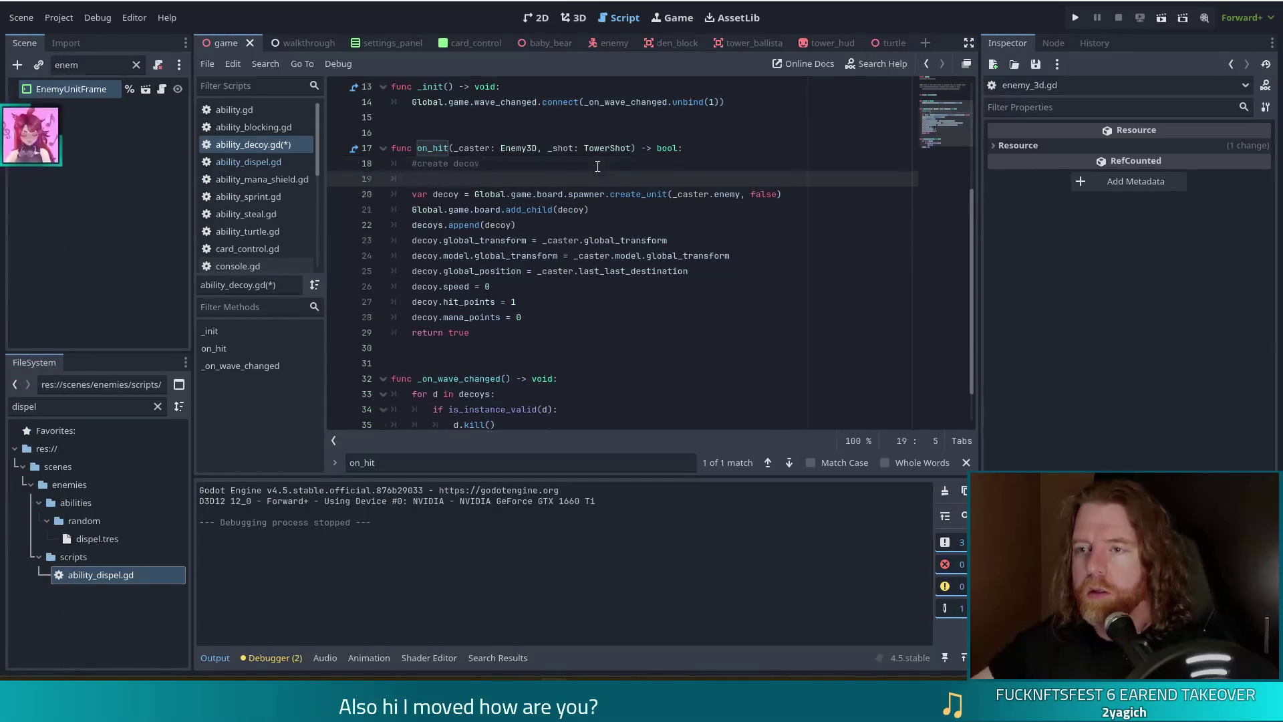
key(ctrl+v)
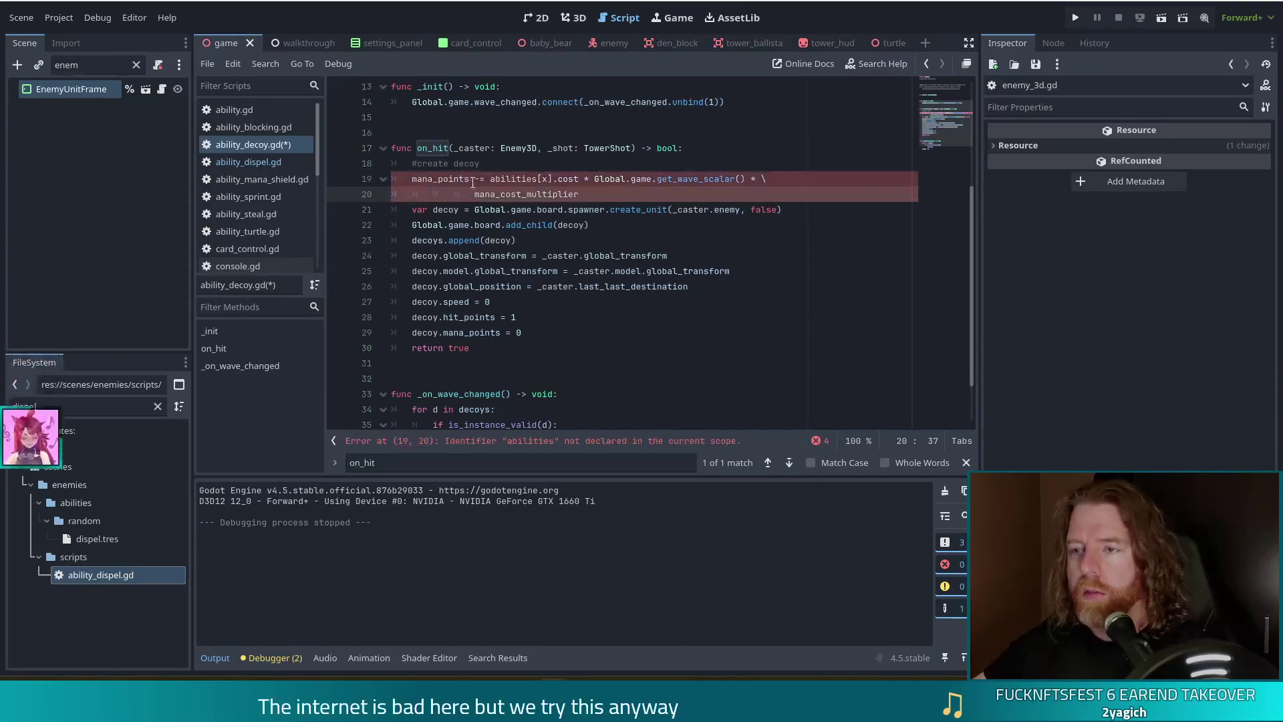
key(Up)
key(Home)
text(if)
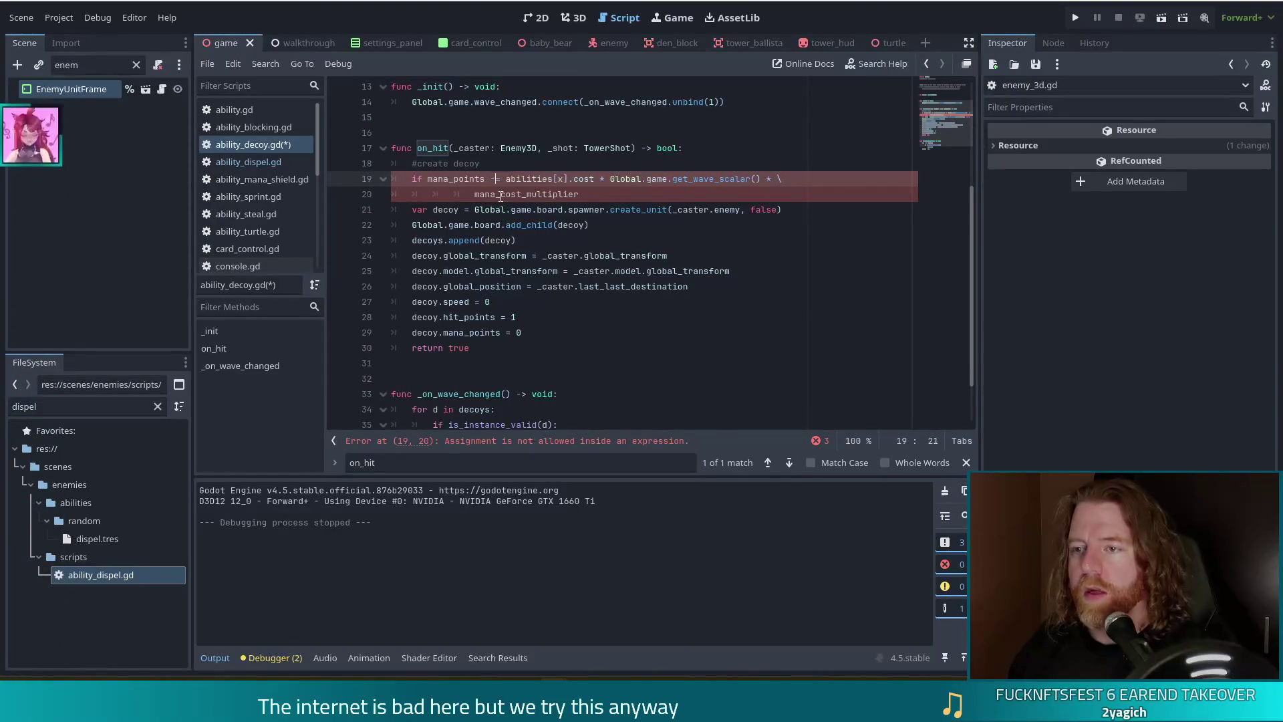
key(Left)
key(Left)
key(BackSpace)
text(>)
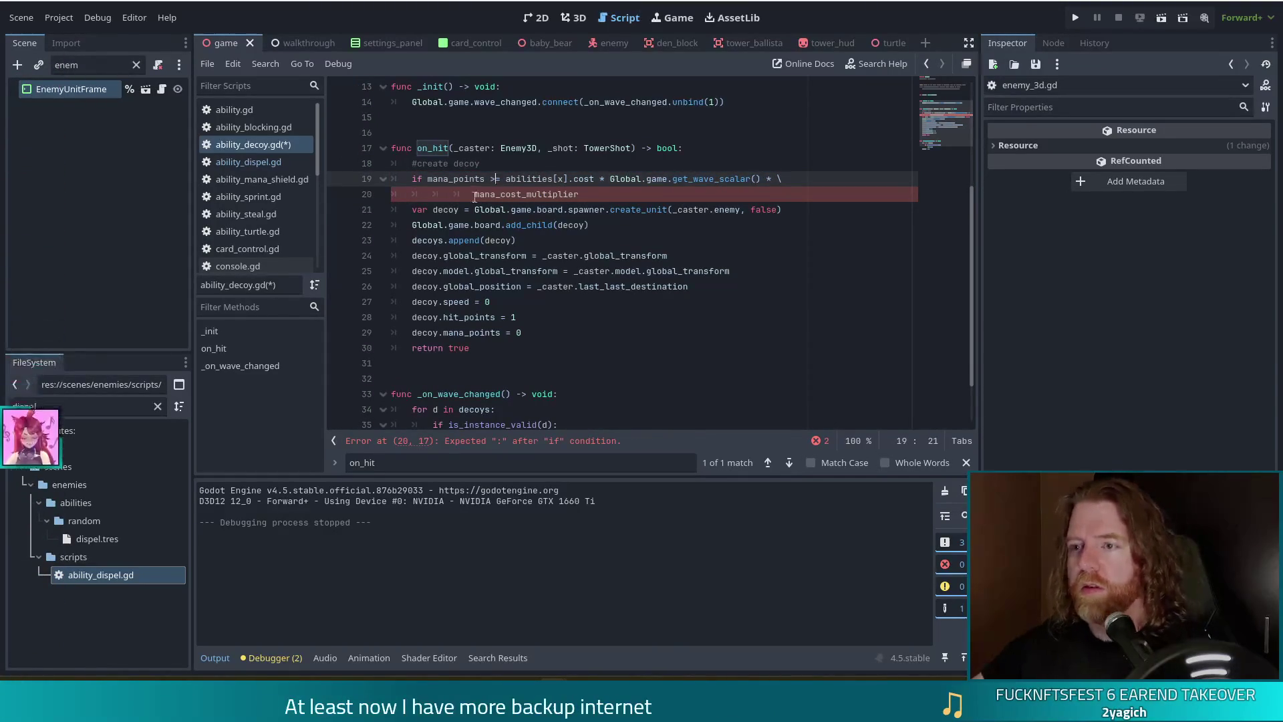
drag(474, 198, 788, 177)
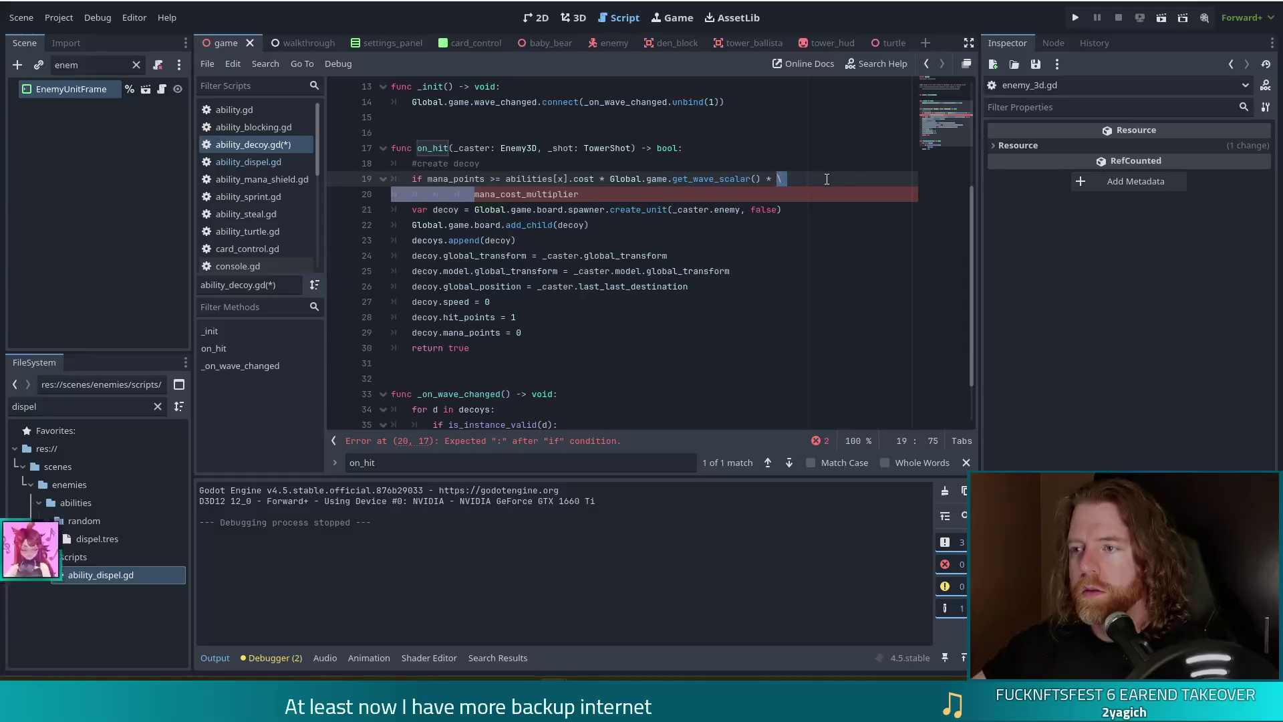
key(BackSpace)
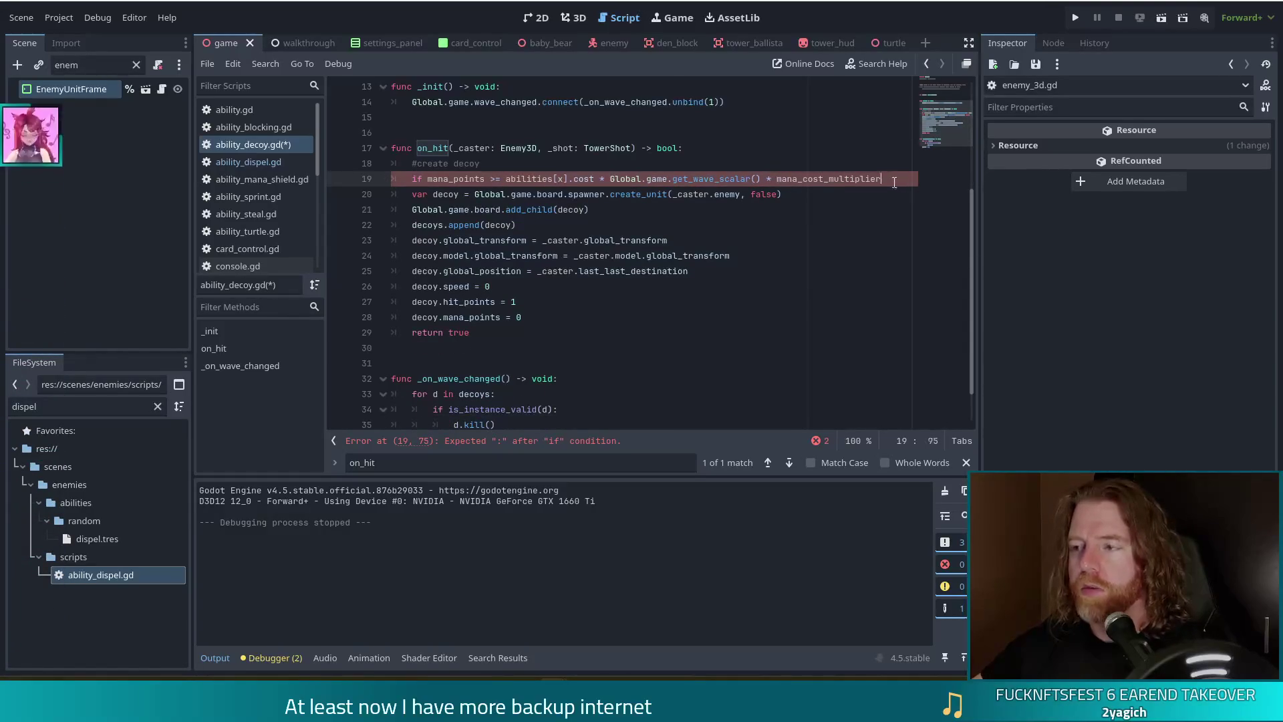
text(:)
mouse_move(451, 199)
mouse_down()
mouse_move(508, 271)
mouse_move(525, 332)
mouse_up()
key(Tab)
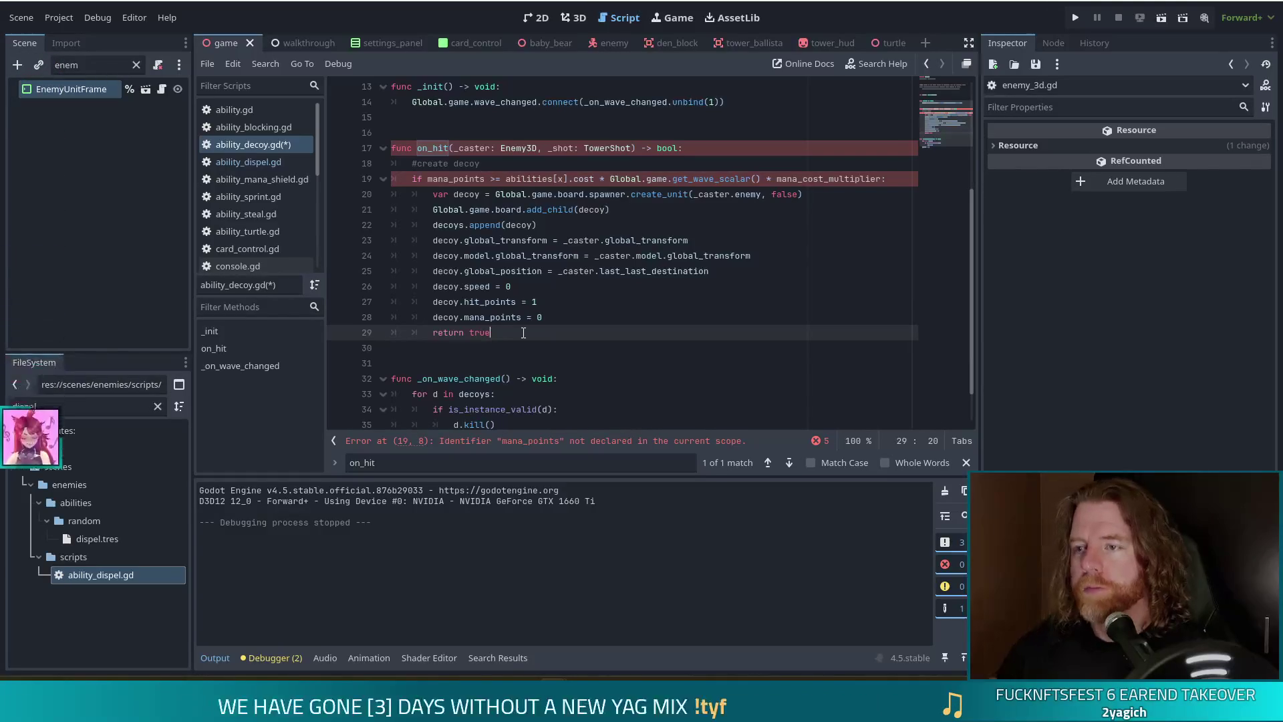
Start prefixing abilities[x] with the _caster reference.
click(516, 178)
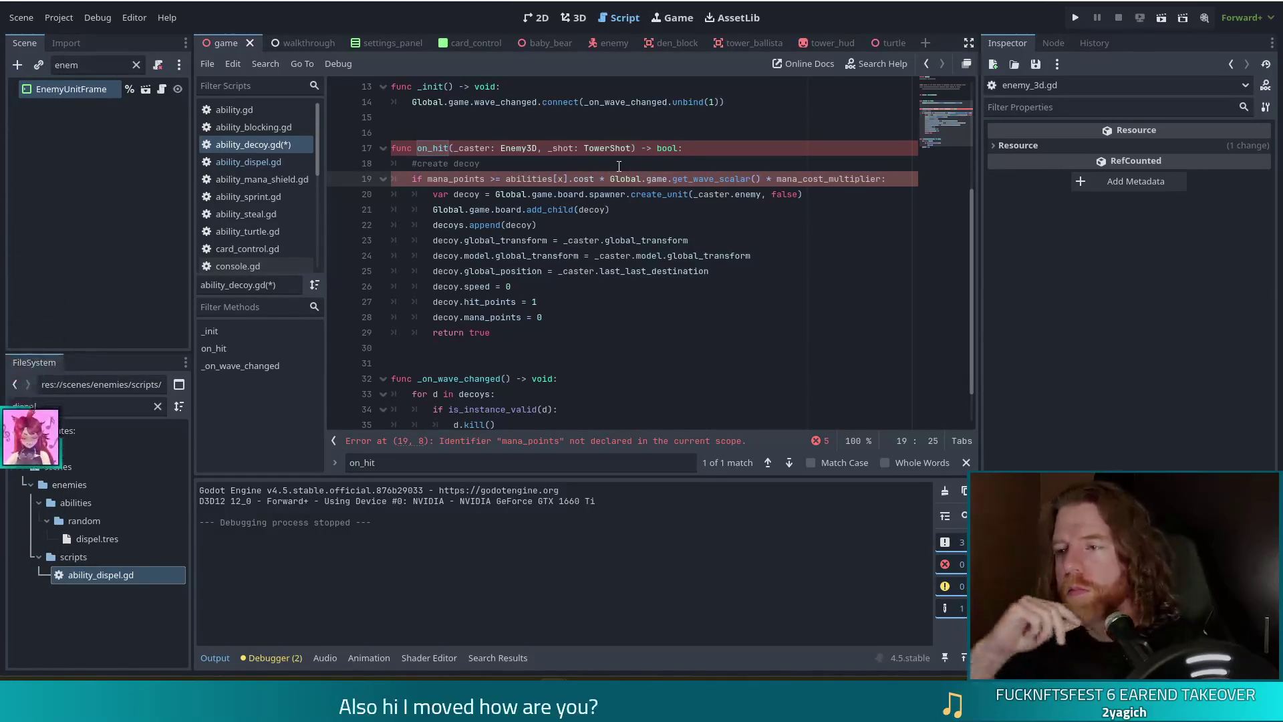
click(565, 179)
drag(567, 179, 560, 179)
right_click(560, 179)
key(Escape)
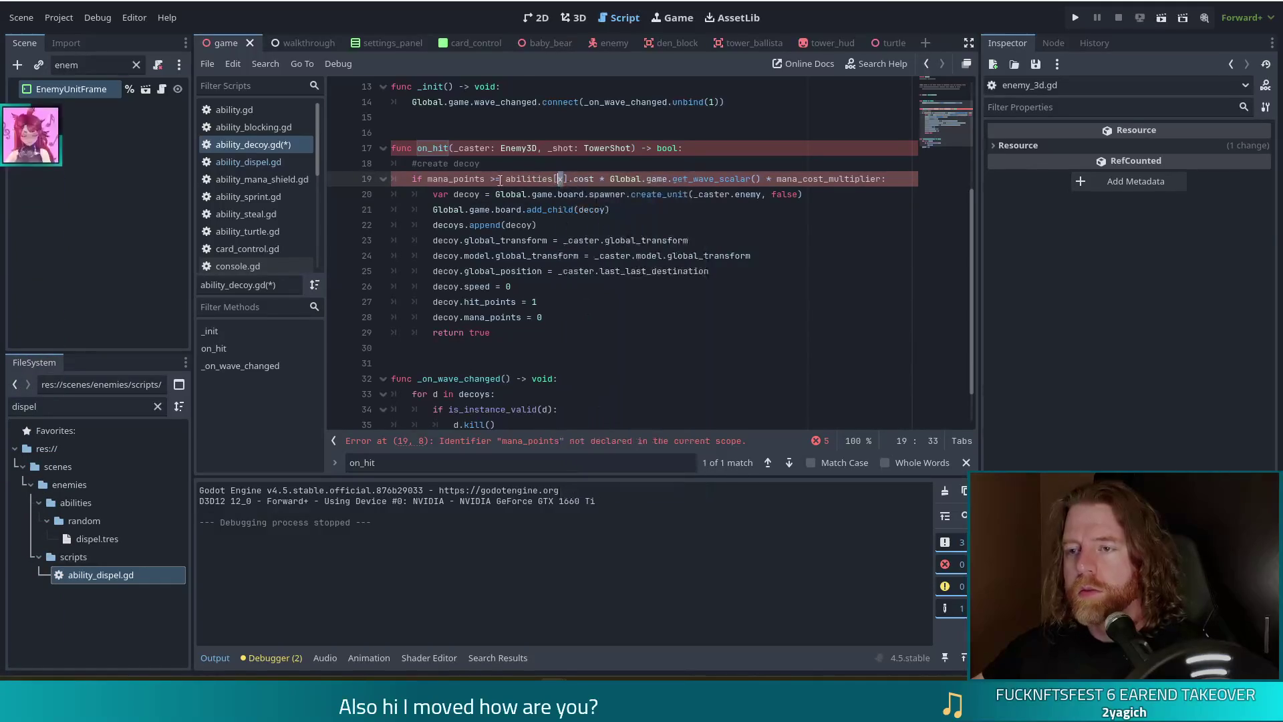
mouse_move(555, 217)
key(ctrl+Left)
key(ctrl+Left)
text(_)
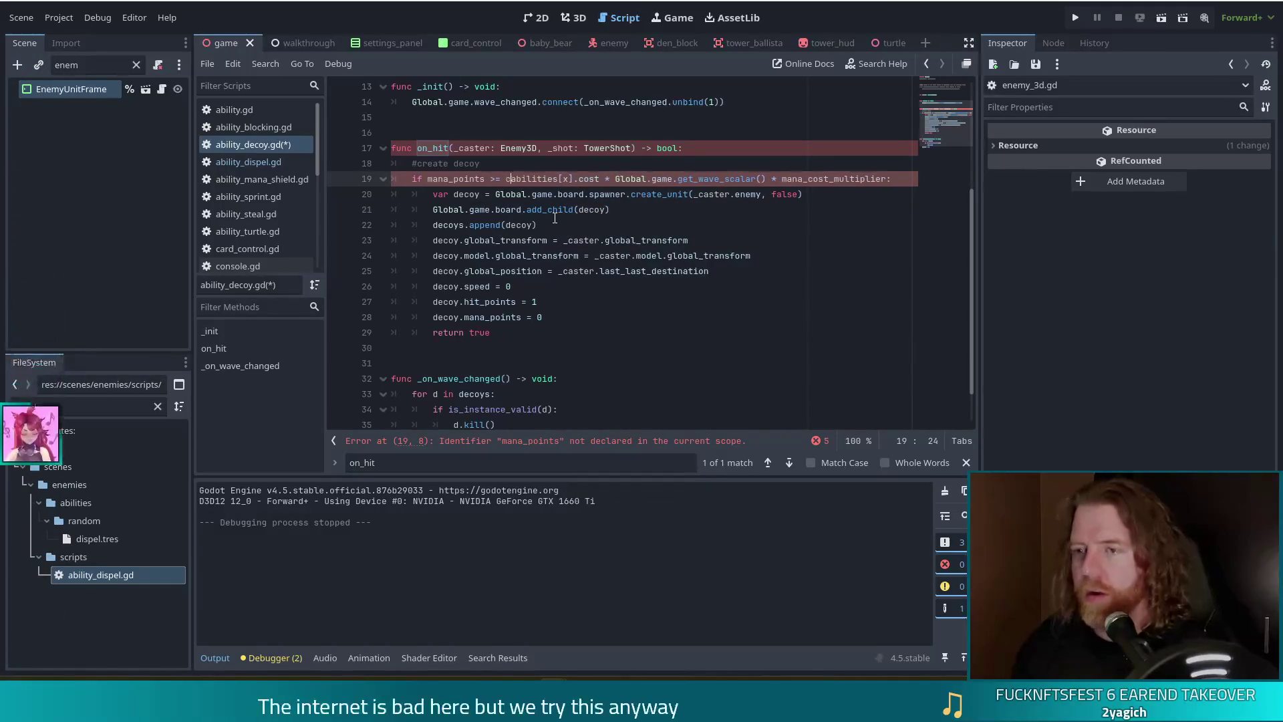
text(cast)
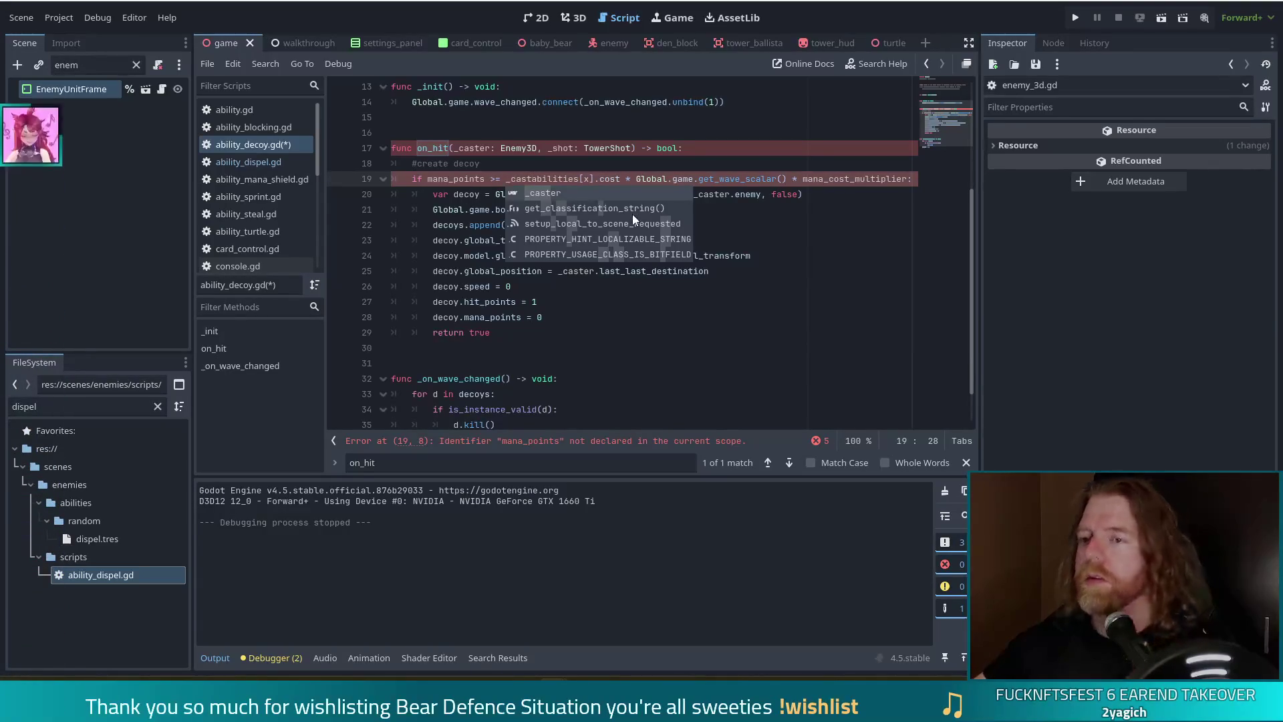
Index the decoy's ability cost with _caster.get_ability_index(self) and split the condition across two lines.
key(Return)
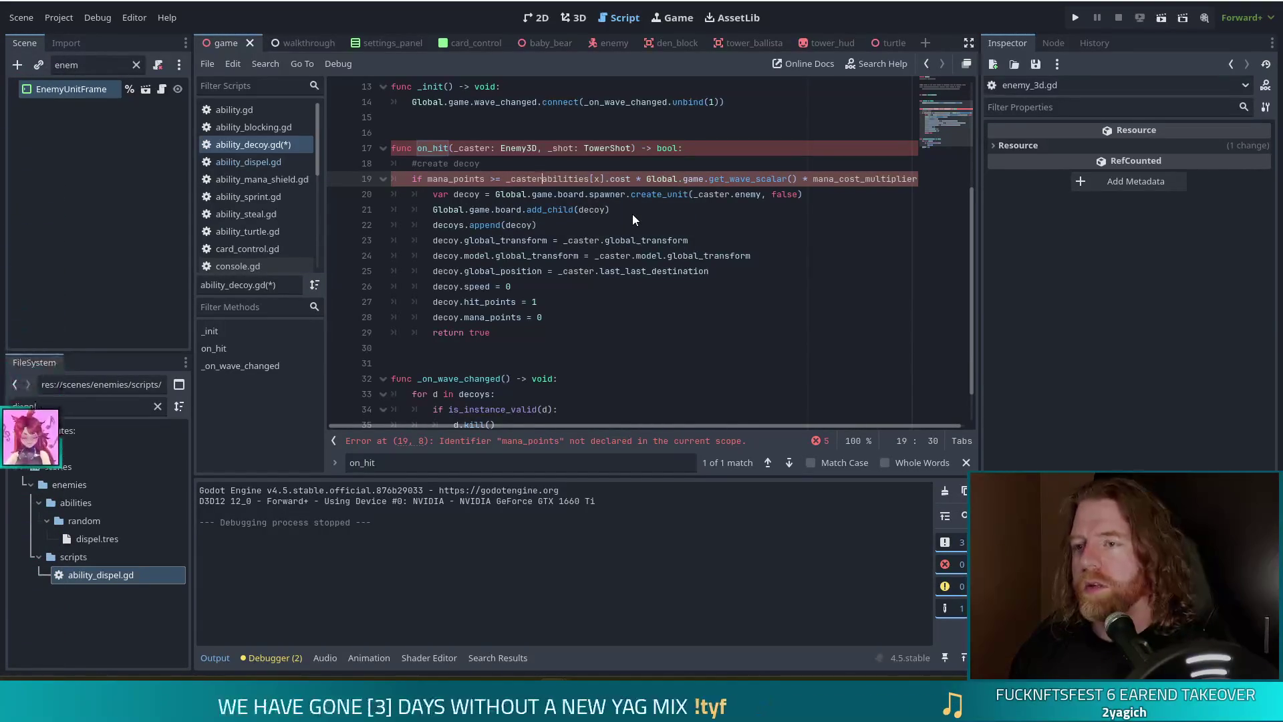
text(.)
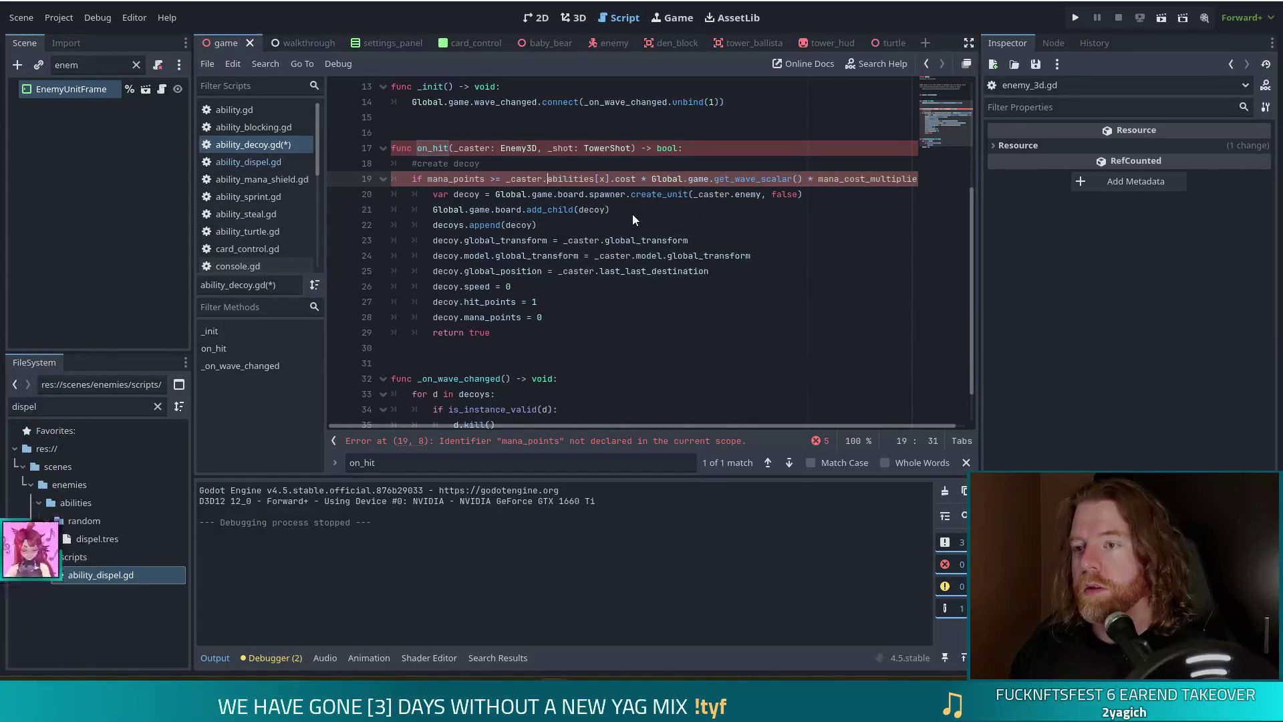
click(604, 179)
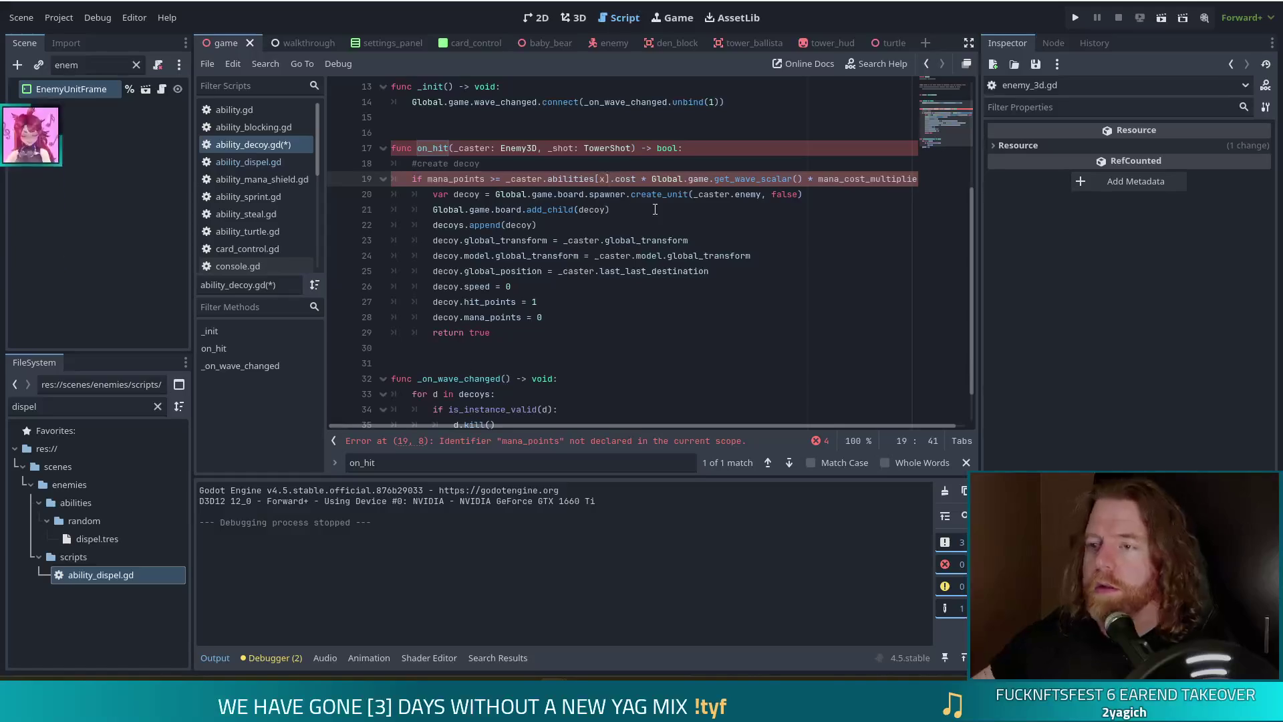
key(Delete)
text(_caster.get)
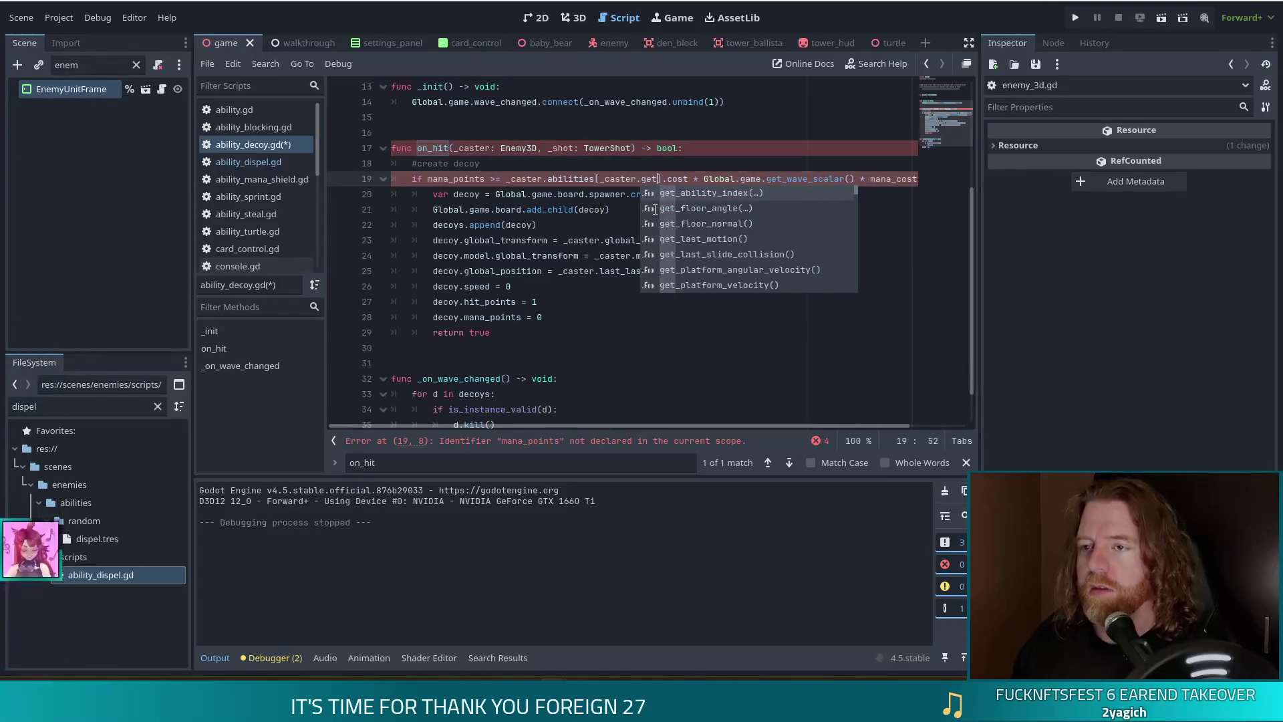
key(Return)
text(self)
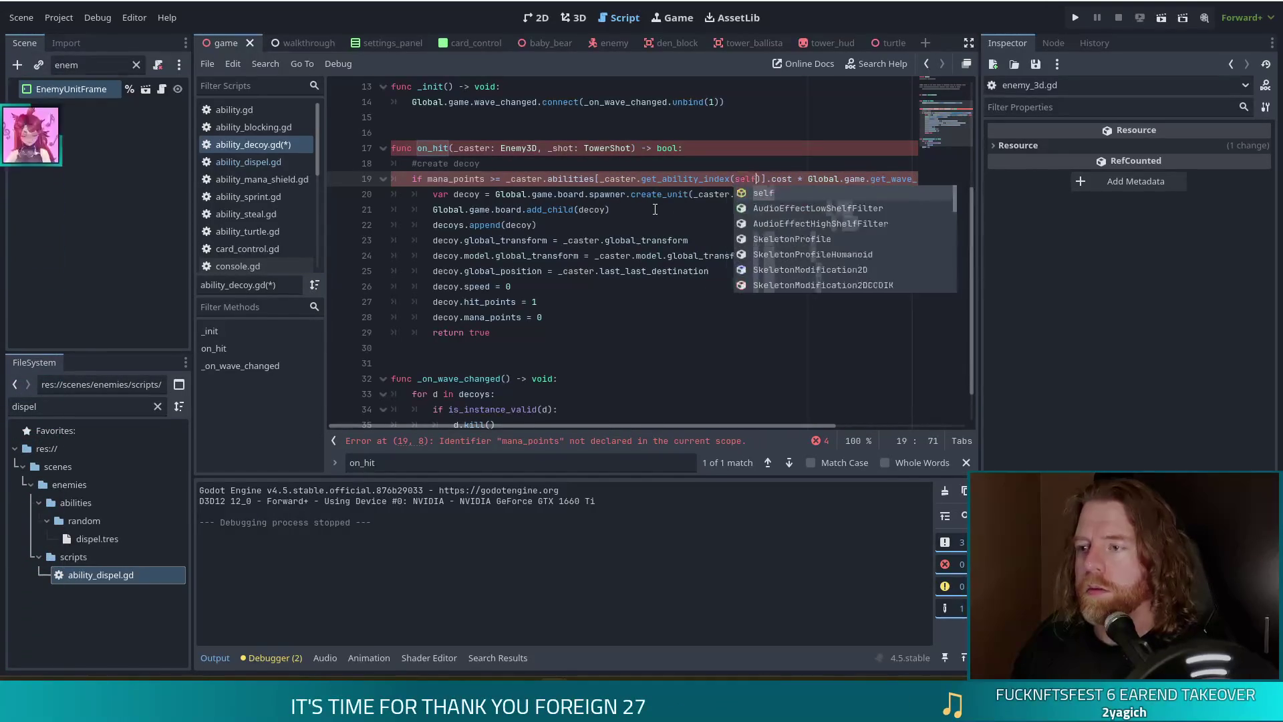
click(808, 178)
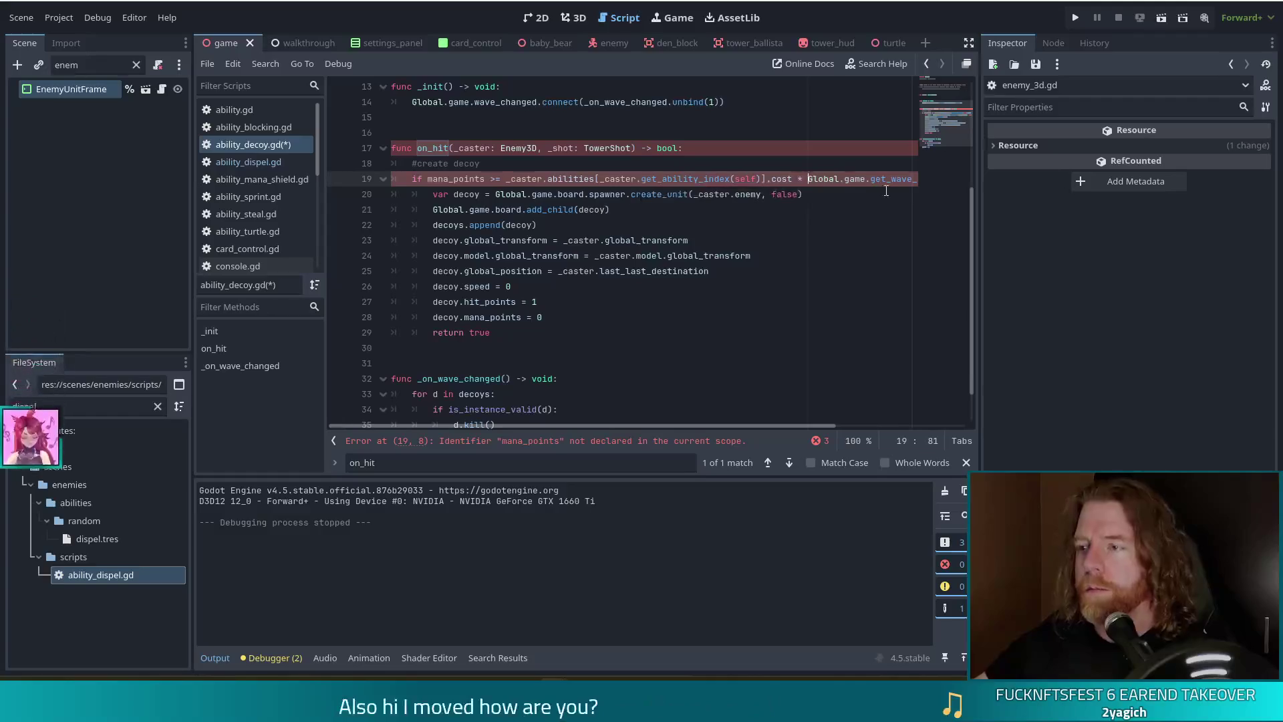
text(\)
key(Return)
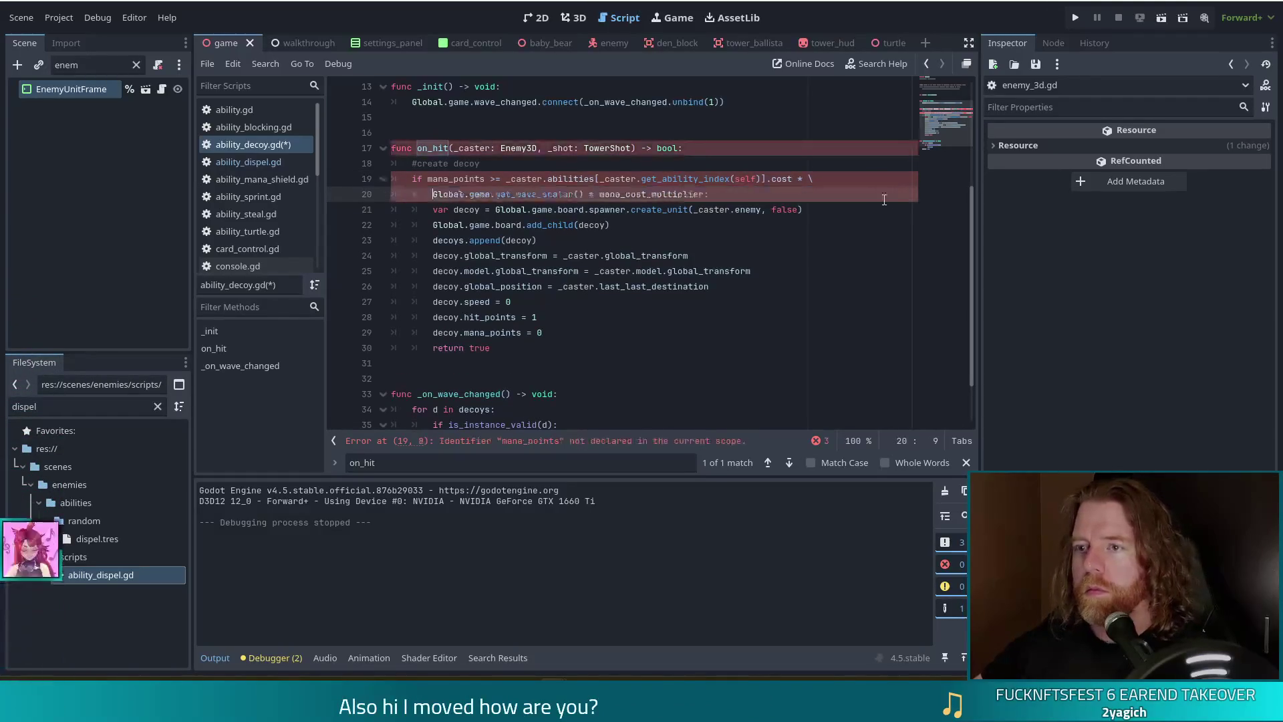
click(599, 194)
key(shift+Tab)
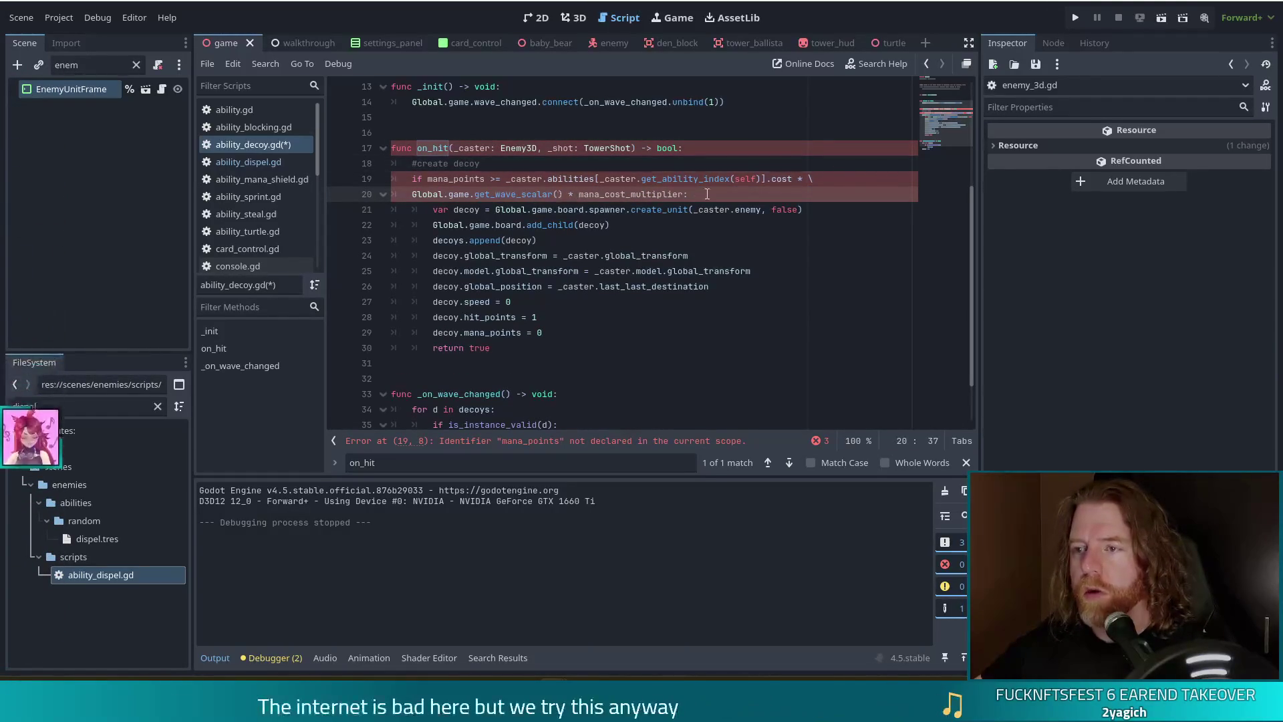
Prefix mana_points and mana_cost_multiplier with _caster. in the on_hit mana check.
click(423, 179)
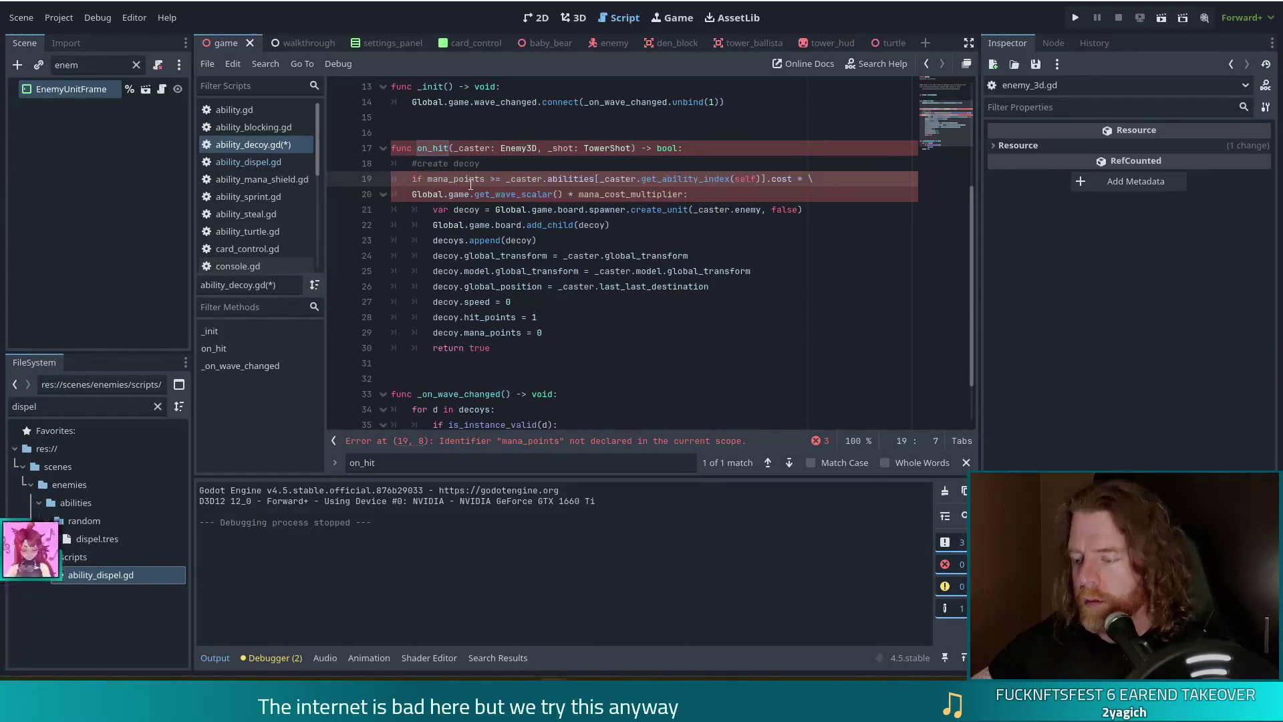
text(_caster.)
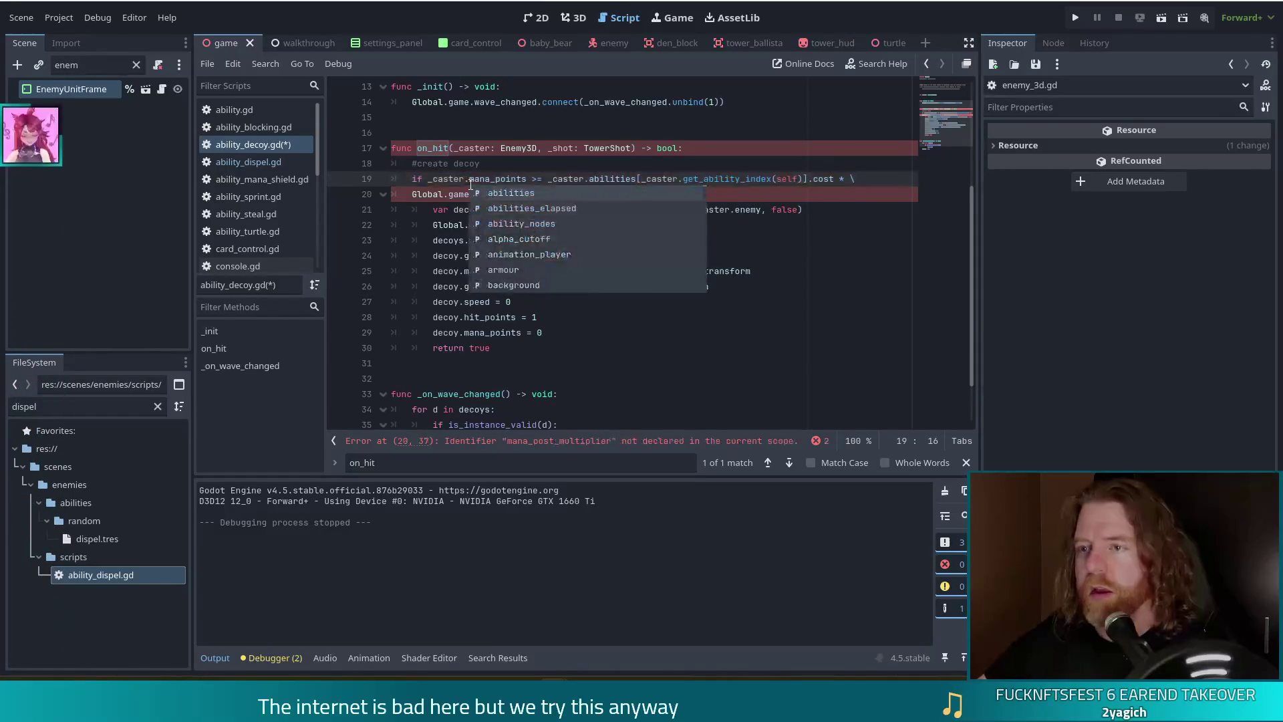
key(Escape)
click(706, 193)
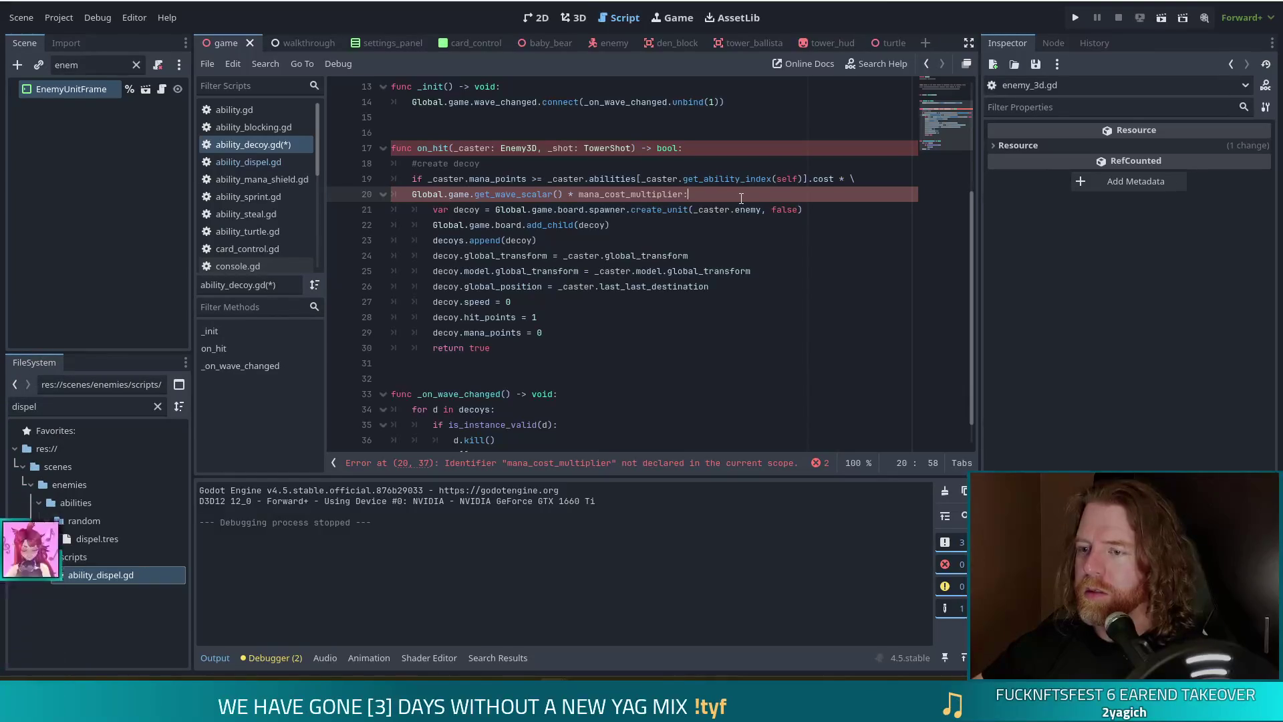
click(579, 193)
text(_caster.)
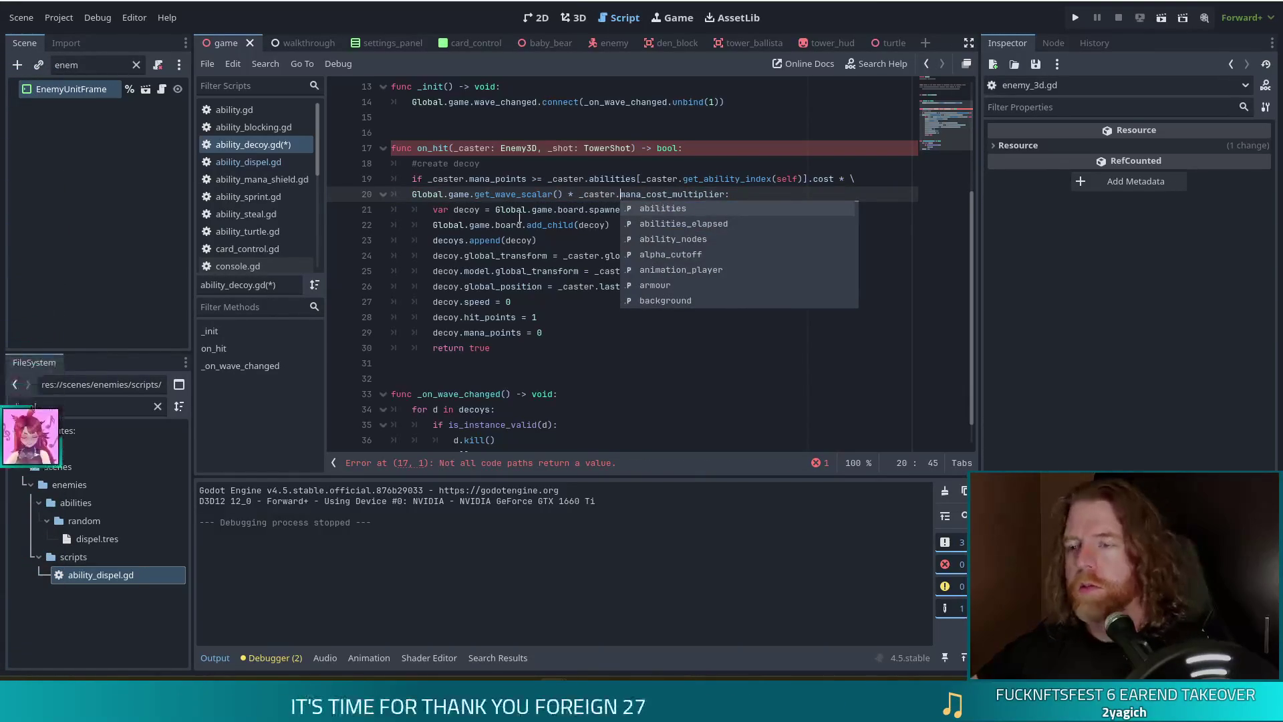
click(558, 194)
mouse_move(673, 184)
mouse_down()
mouse_move(735, 194)
mouse_move(459, 179)
mouse_up()
click(741, 193)
click(458, 179)
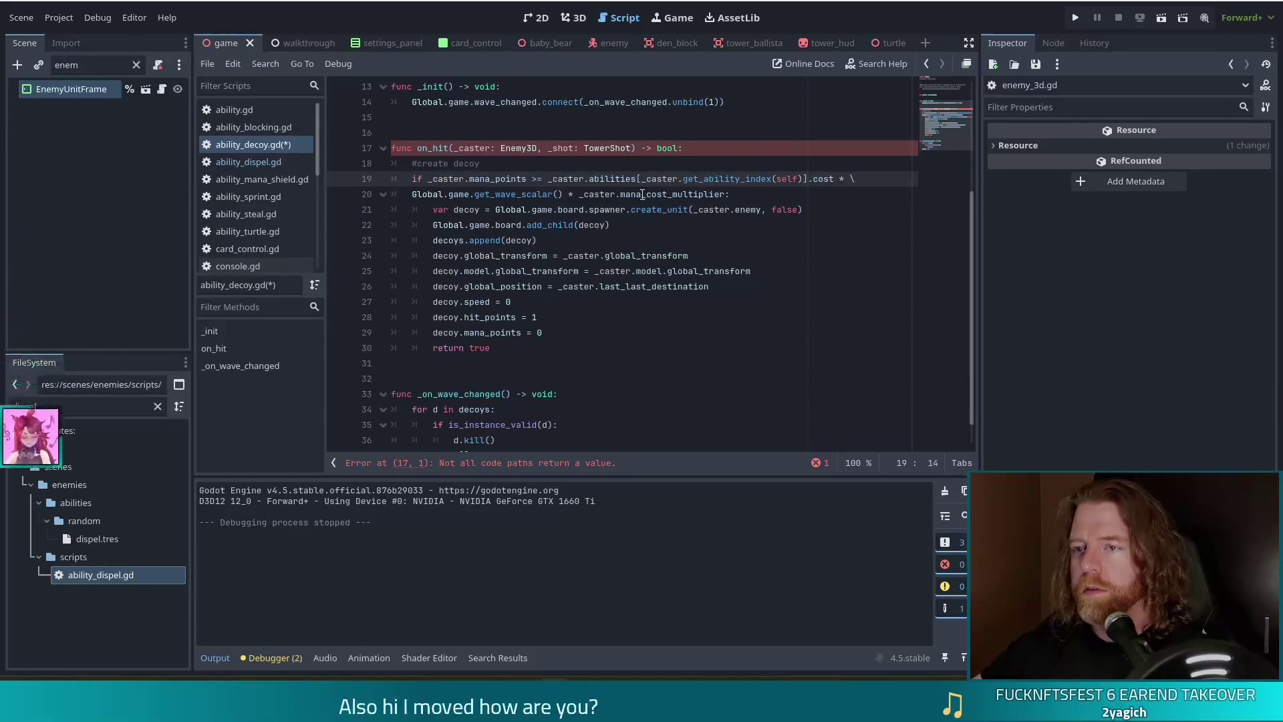
mouse_move(642, 194)
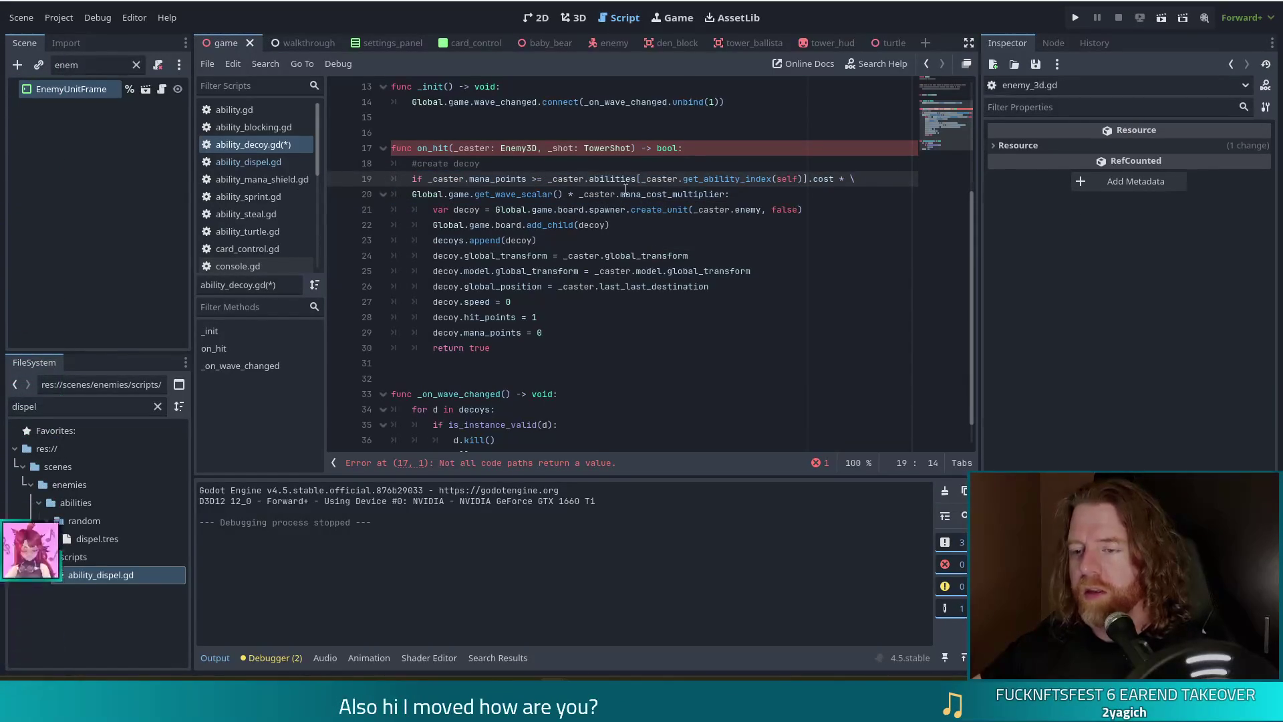
Add return false after return true in on_hit and save ability_decoy.gd.
click(533, 348)
key(Return)
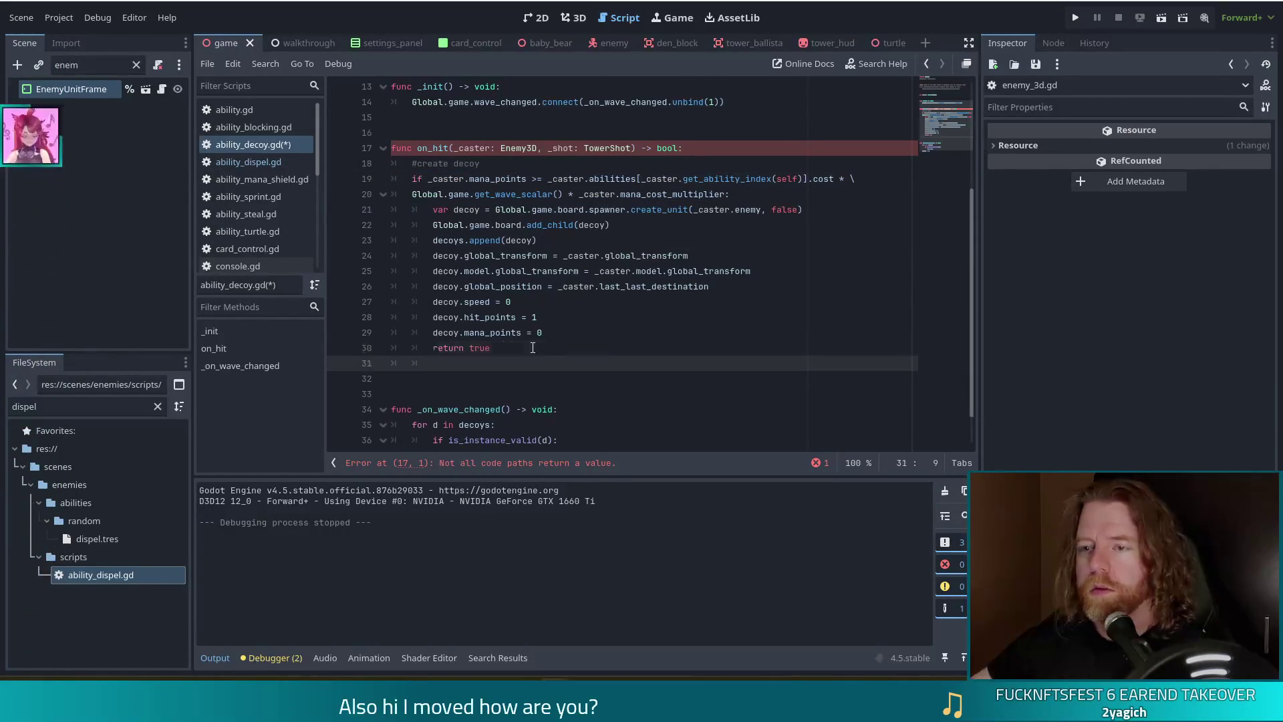
text(return)
text(false)
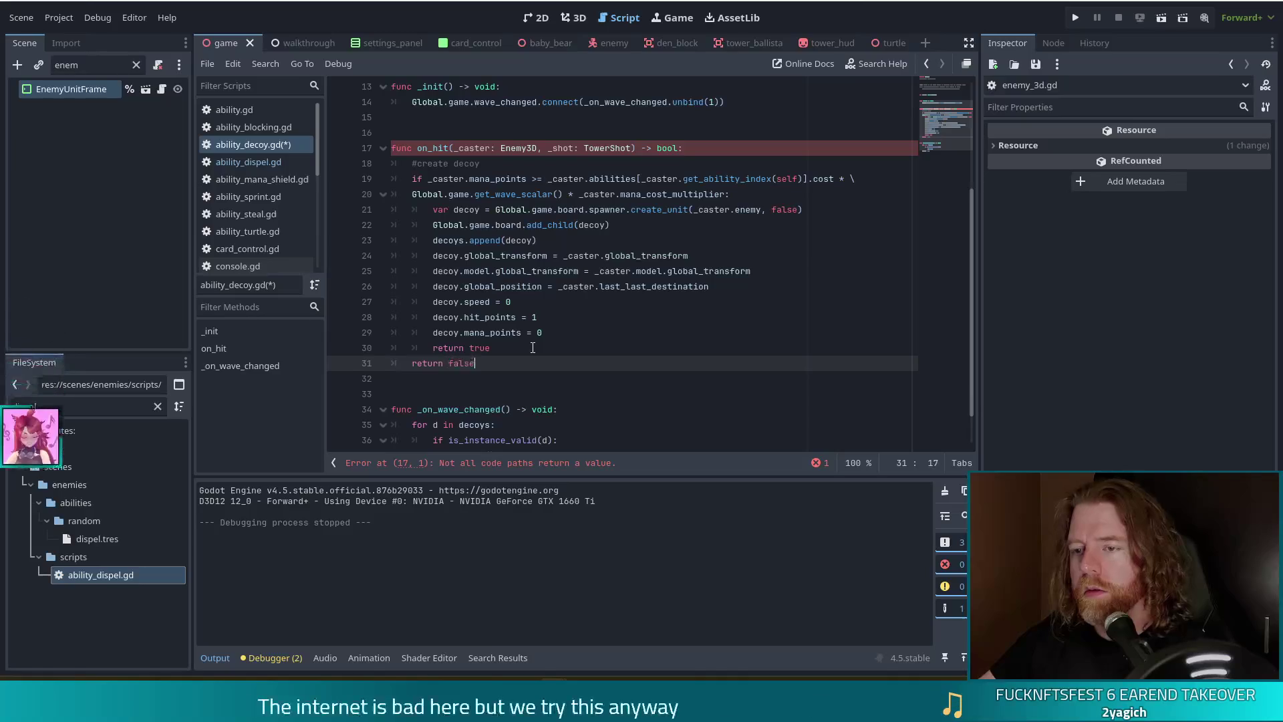
key(ctrl+s)
click(496, 303)
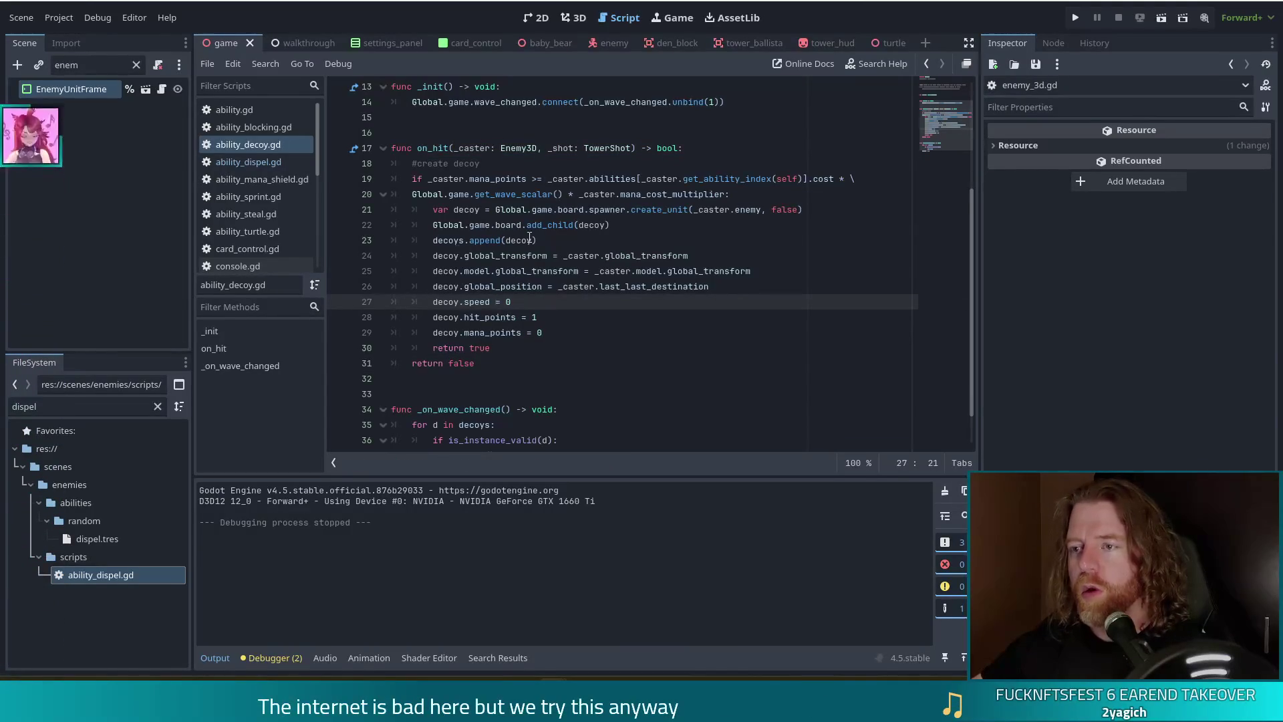
Insert '#TODO on hit mana check really shouldn't live here' under #create decoy and save.
click(526, 167)
key(Return)
text(#TODO)
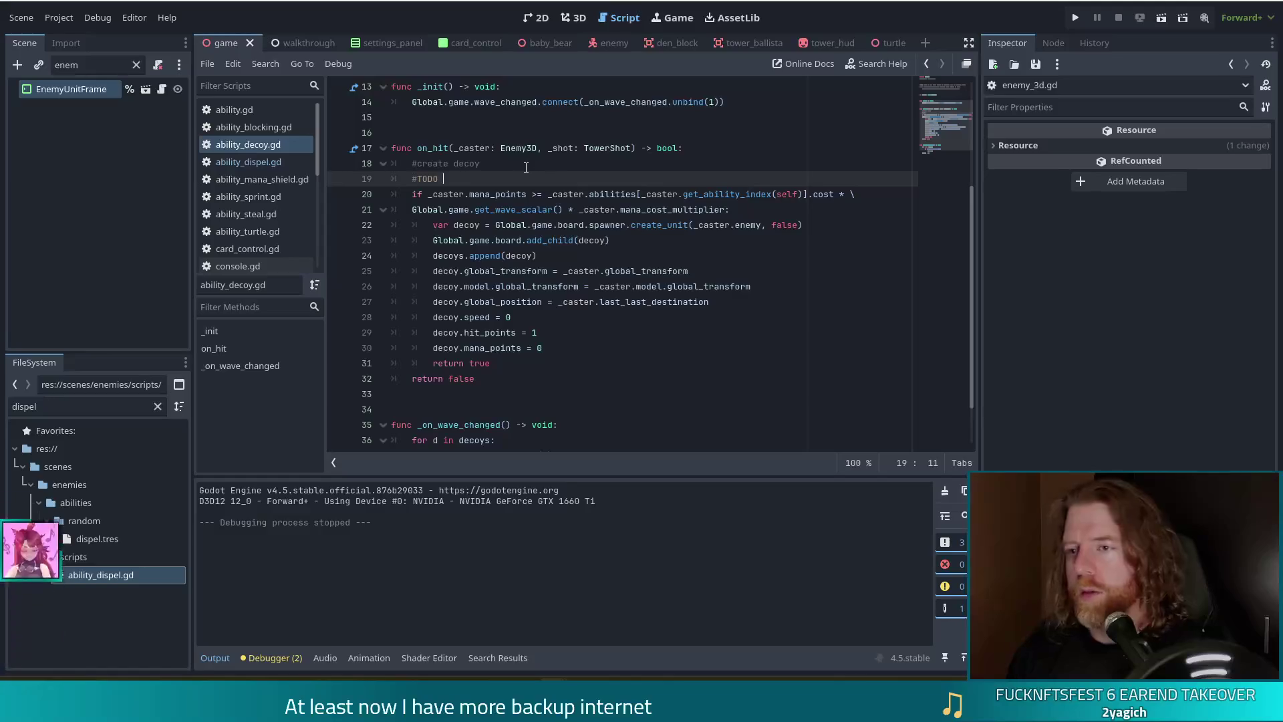
key(BackSpace)
key(BackSpace)
text(hi)
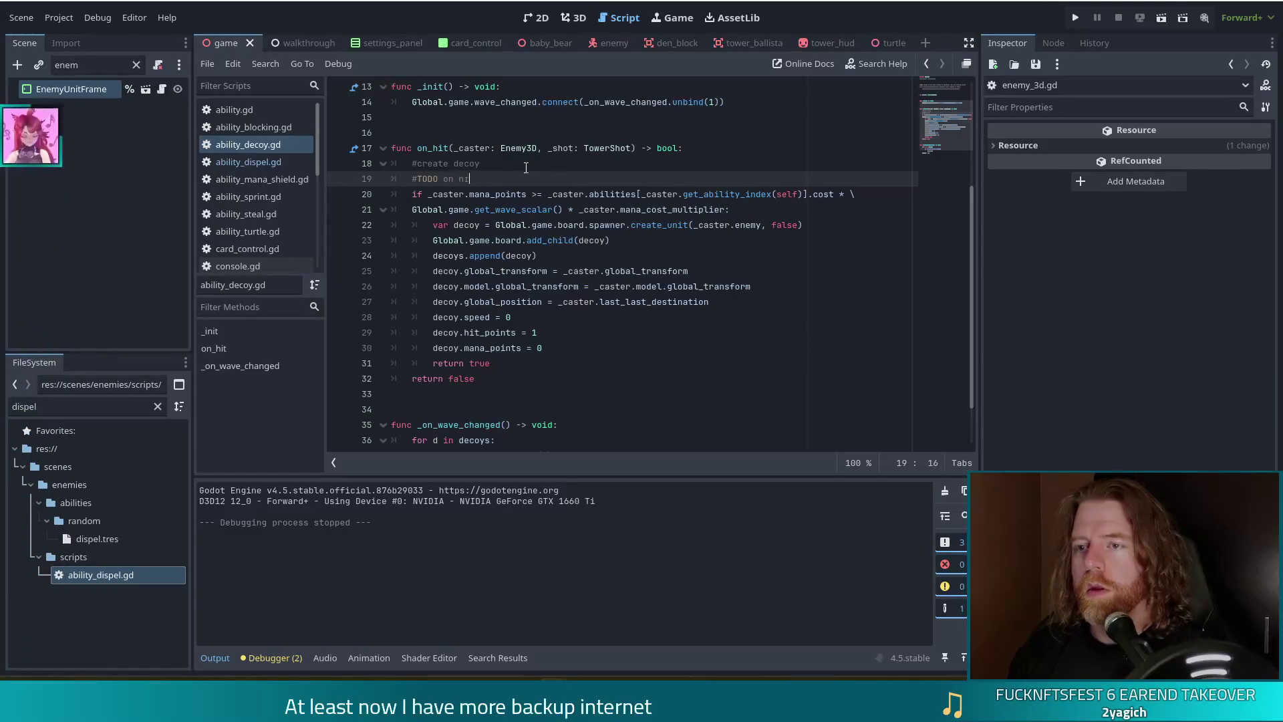
text(t manicheck really shouldn't live here)
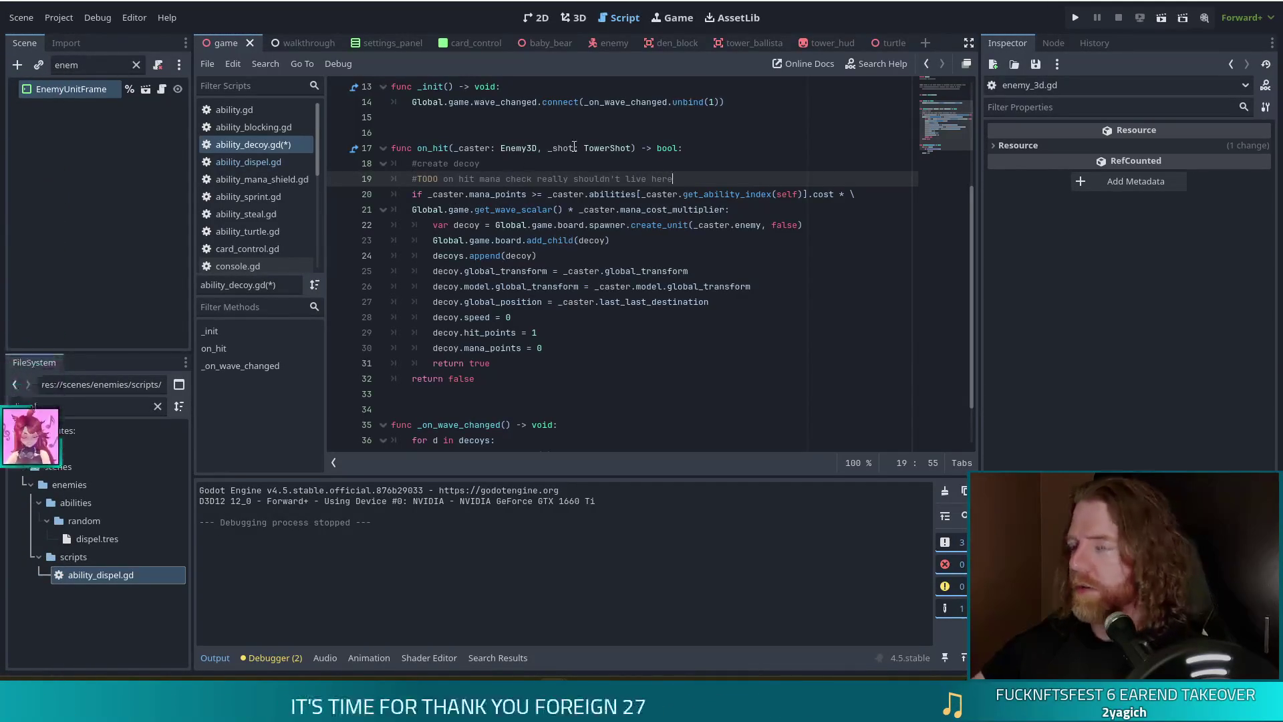
key(ctrl+s)
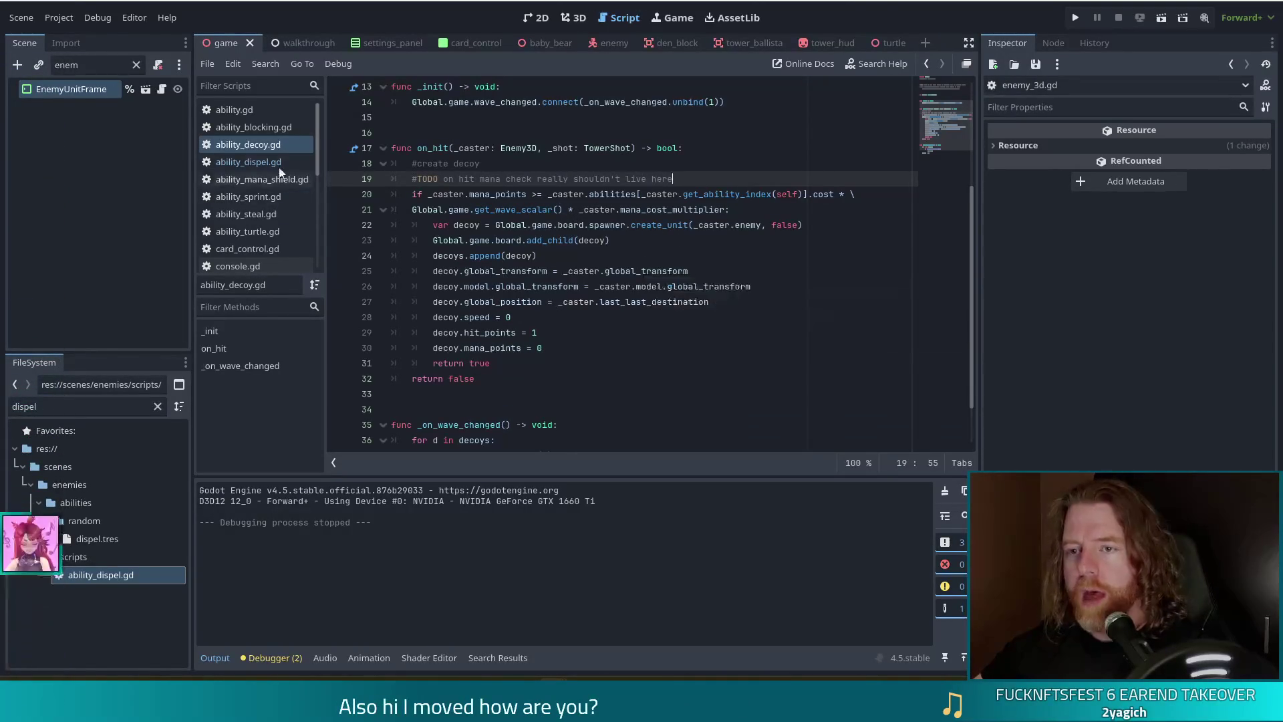
In ability_dispel.gd, delete the commented connect_signals code and add a use function signature.
click(248, 162)
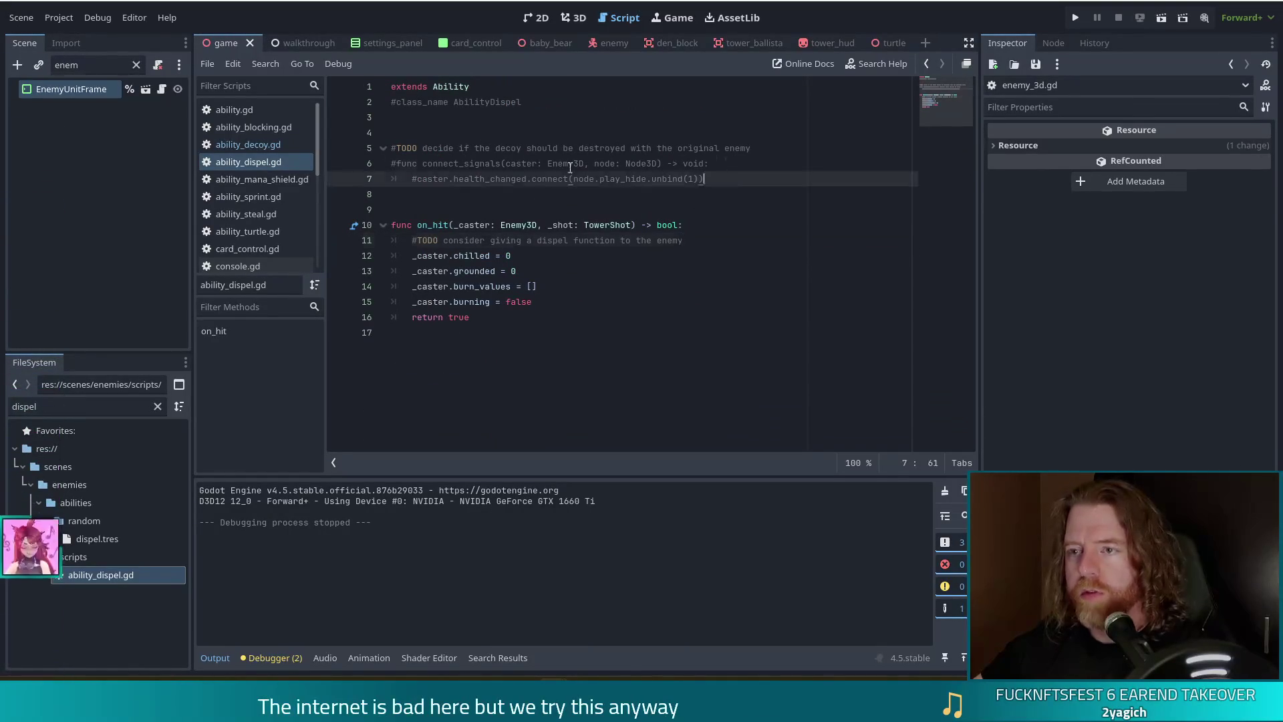
drag(726, 181, 322, 155)
key(BackSpace)
text(func _on)
key(BackSpace)
key(BackSpace)
key(BackSpace)
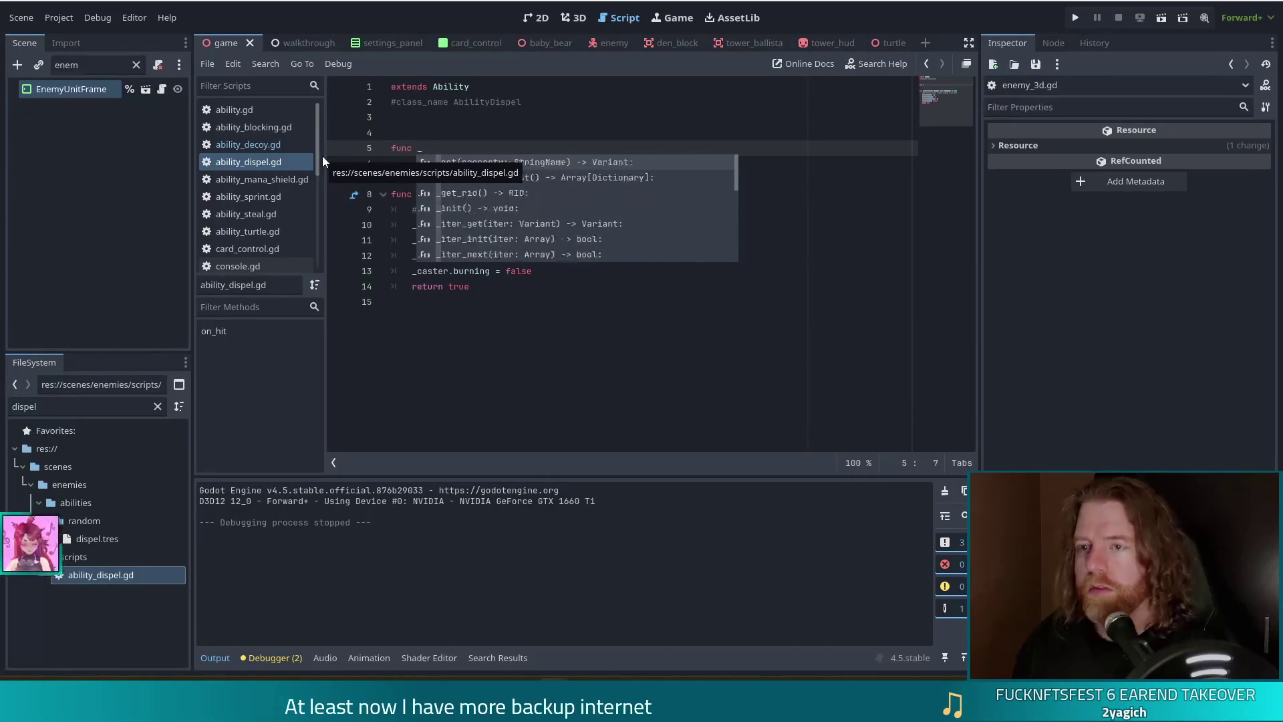
text(use)
key(Return)
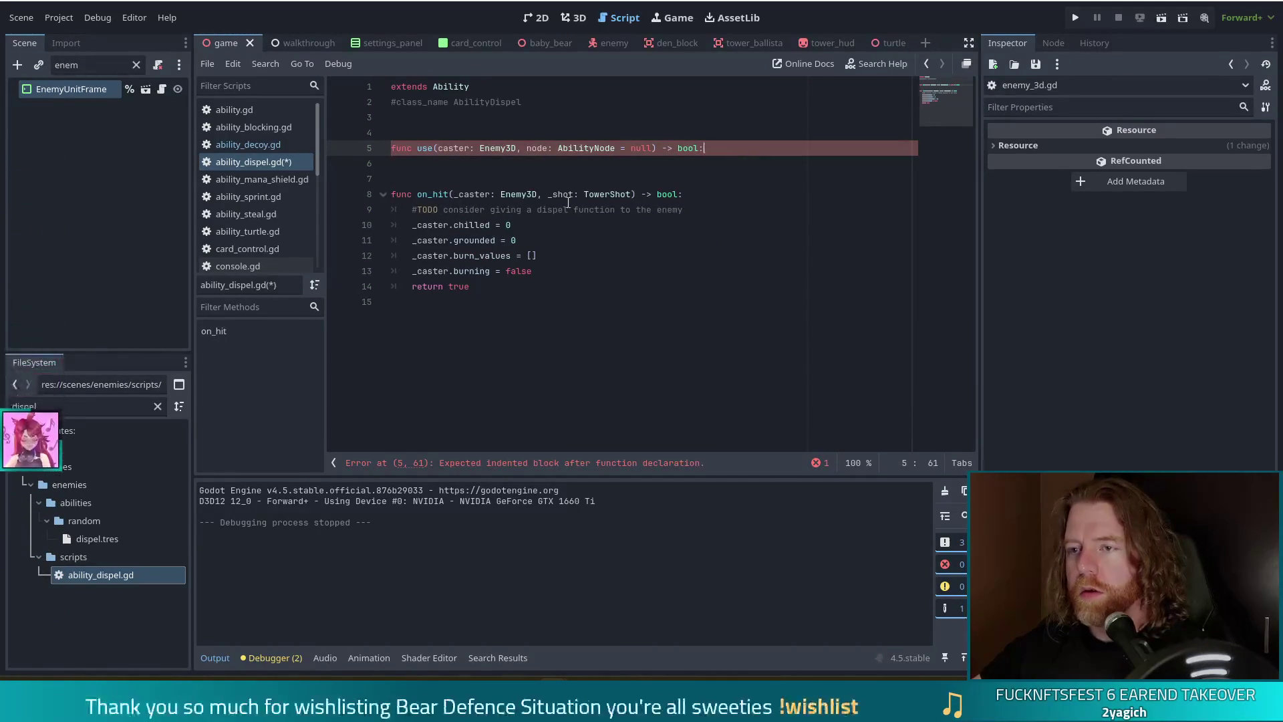
Move the status-clearing lines from on_hit into the use function.
click(503, 286)
mouse_move(503, 287)
mouse_down()
mouse_move(533, 274)
mouse_move(433, 255)
mouse_move(409, 213)
mouse_up()
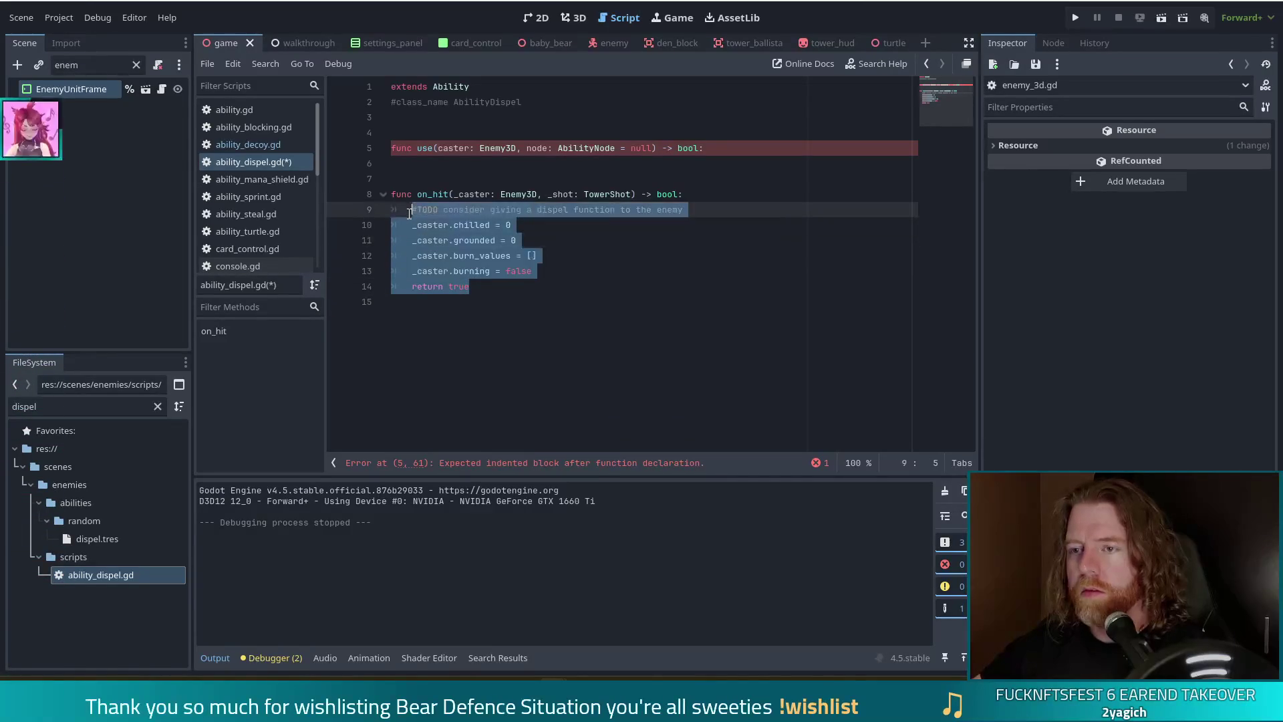
click(418, 227)
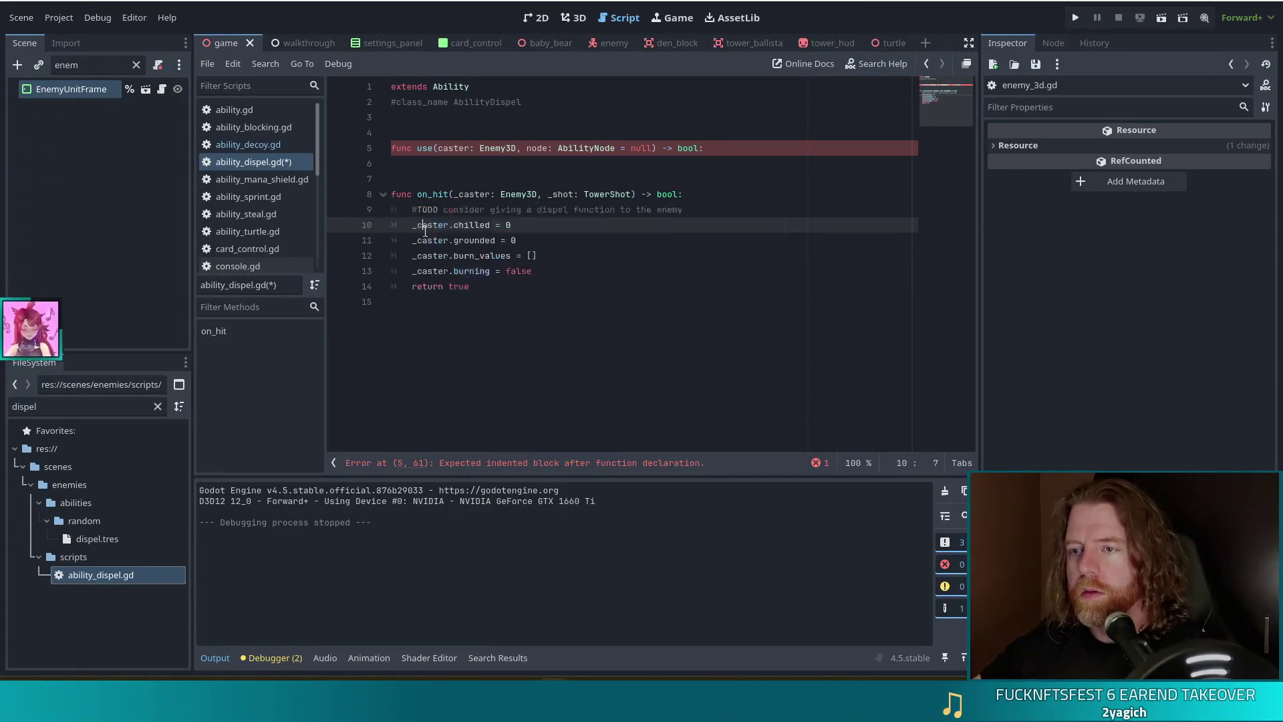
click(565, 269)
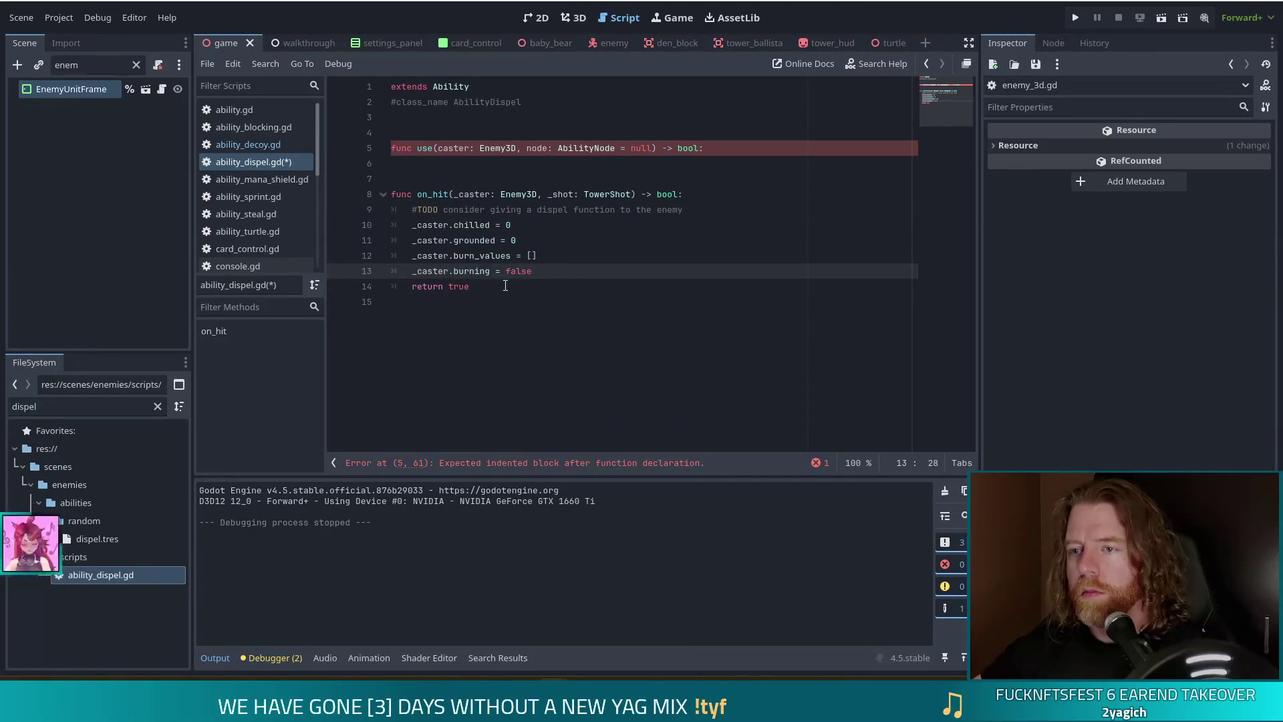
drag(528, 286, 423, 221)
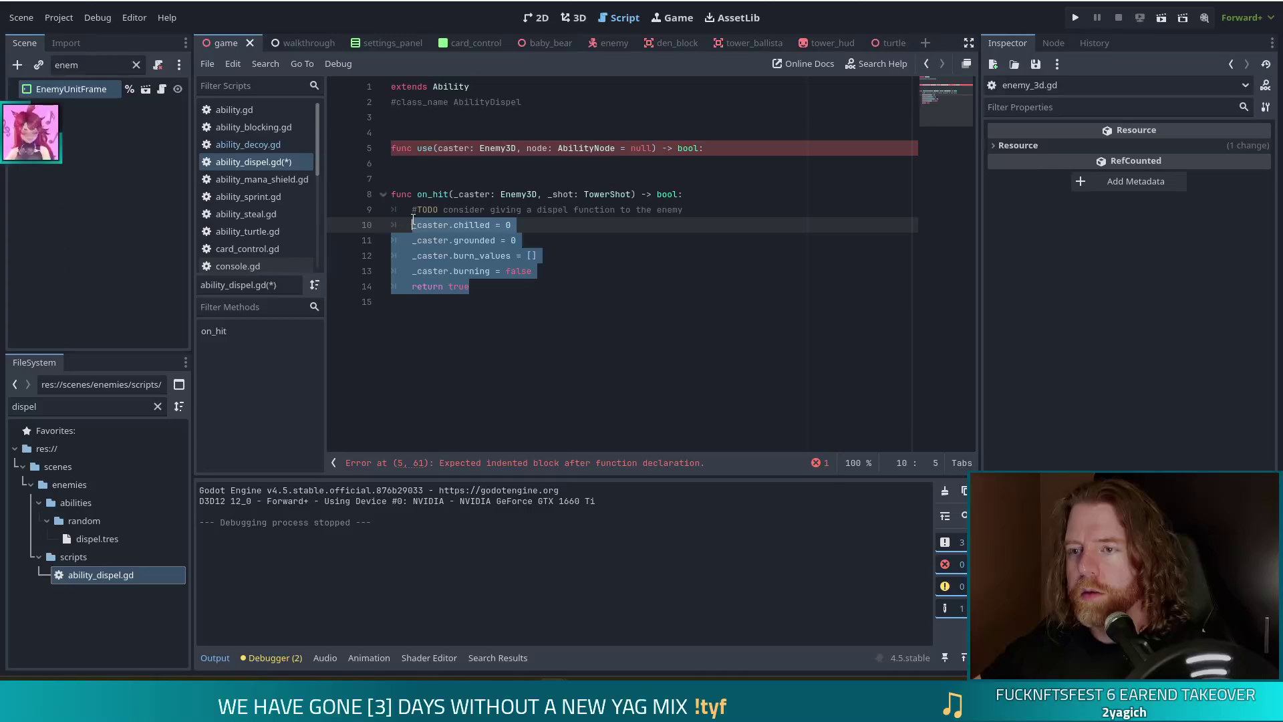
key(shift+Up)
key(ctrl+c)
key(BackSpace)
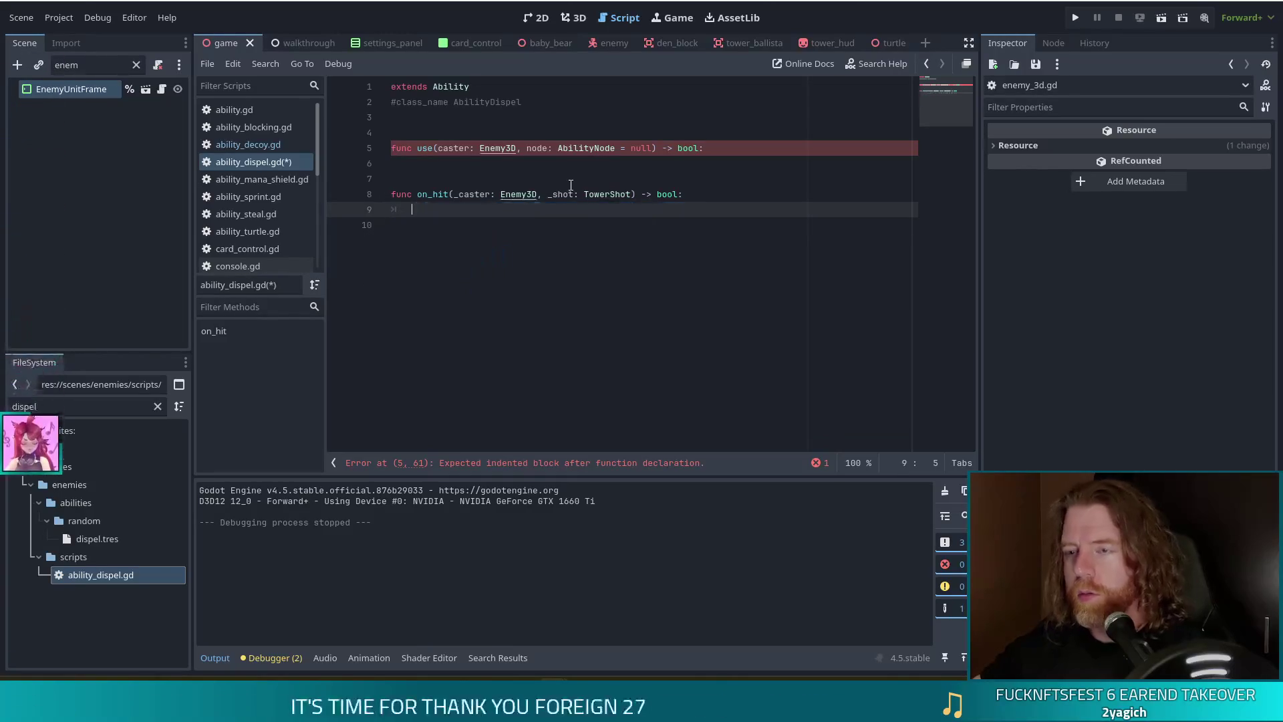
click(721, 148)
key(ctrl+v)
key(ctrl+z)
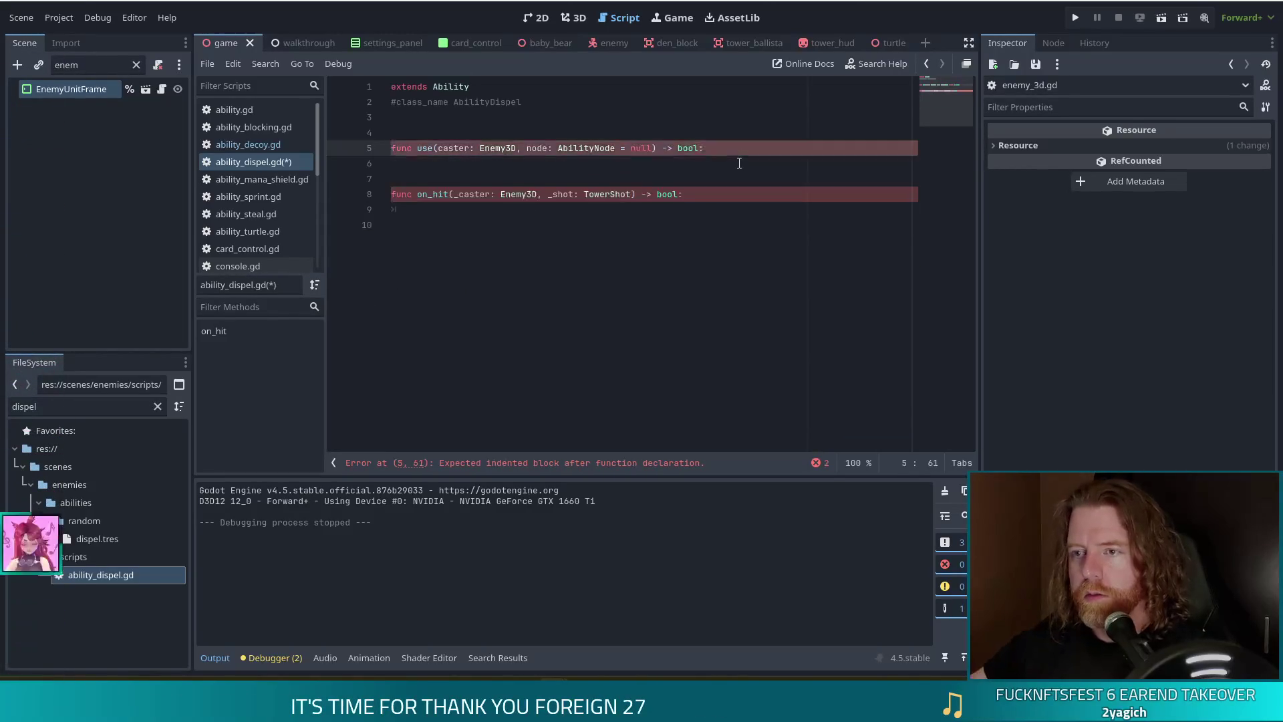
key(ctrl+v)
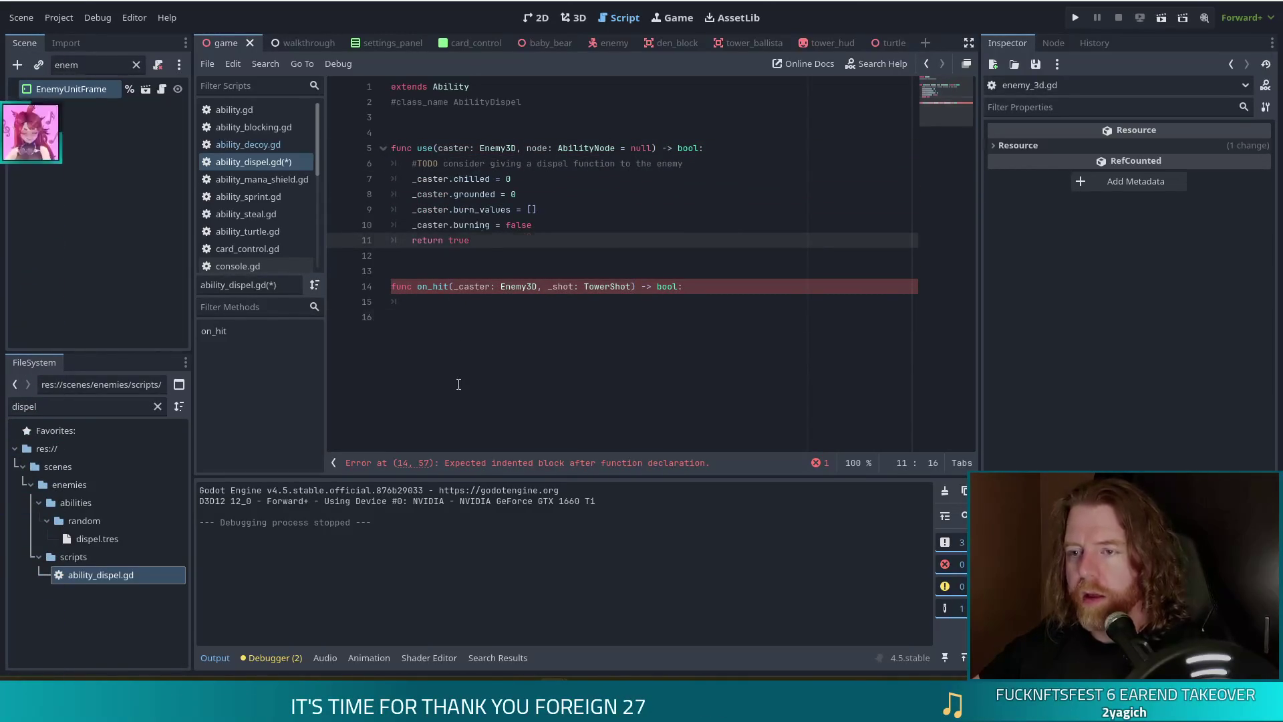
Delete the leftover on_hit function and add an empty is_ready(_caster) -> bool stub.
drag(459, 382, 375, 267)
key(BackSpace)
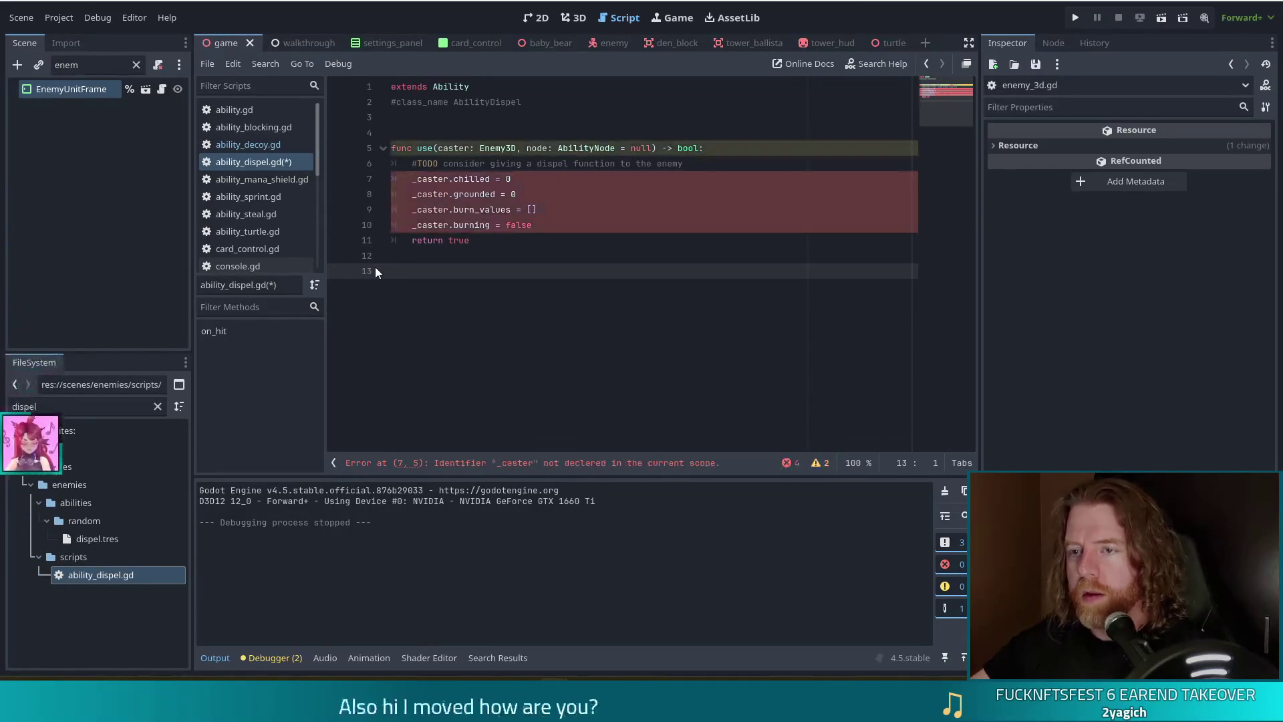
key(Return)
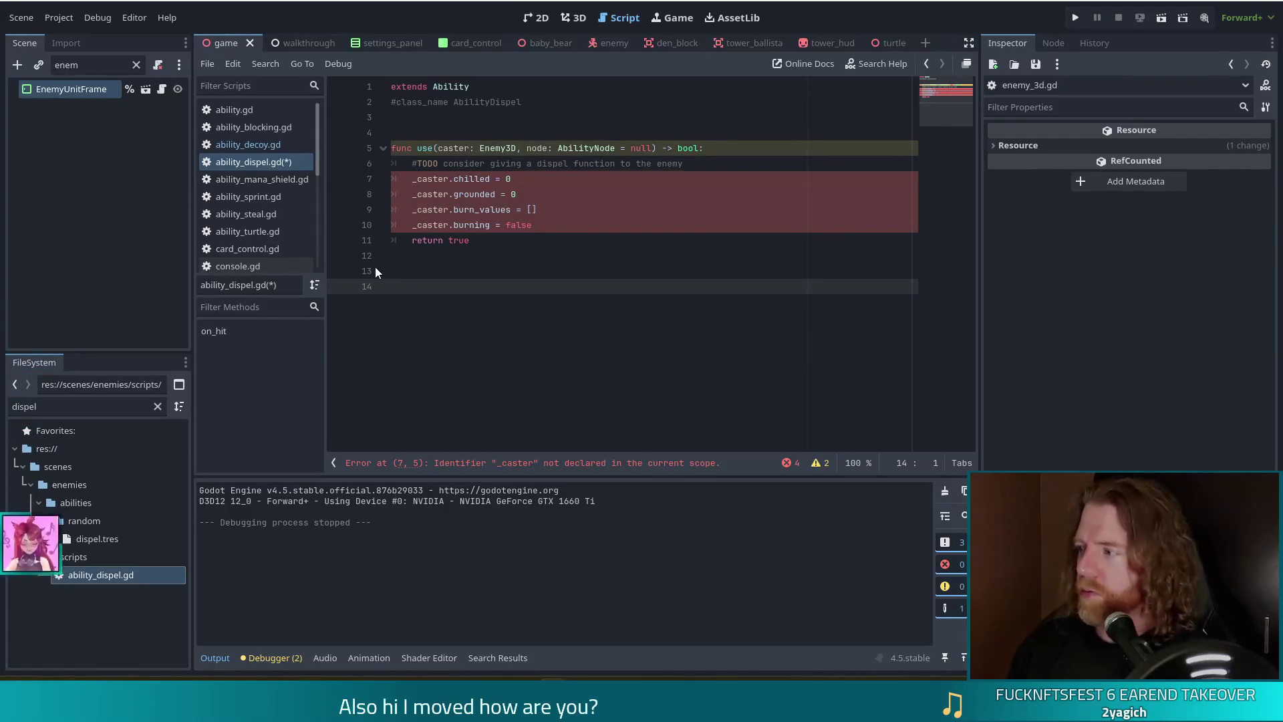
text(funcis)
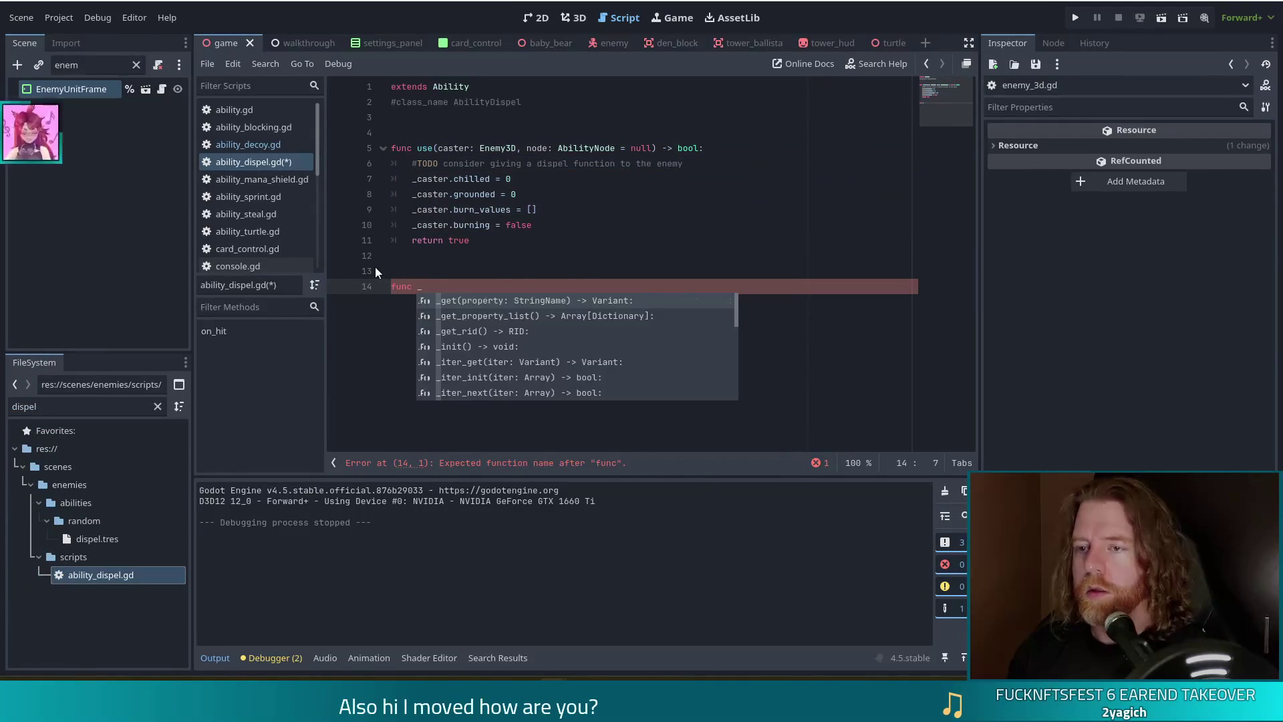
key(Return)
key(Return)
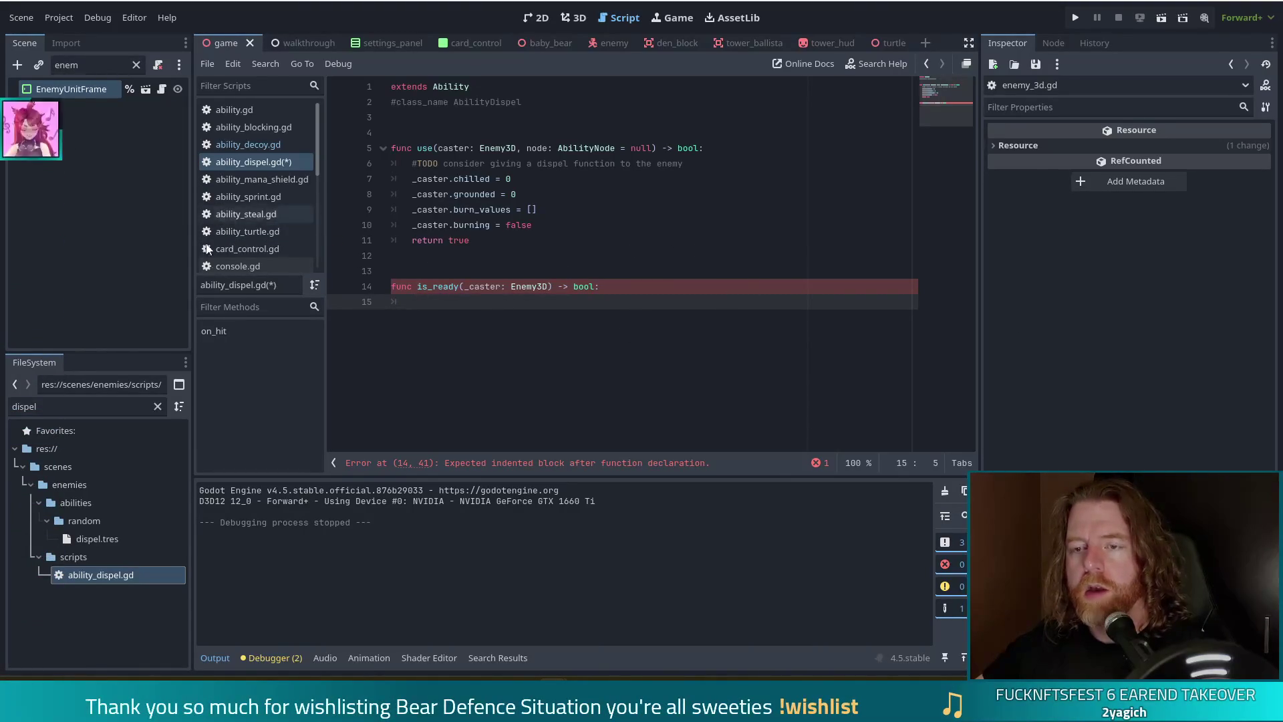
Open enemy_3d.gd, find the .use call, and jump to the is_ability_ready definition.
scroll(256, 238, down, 4)
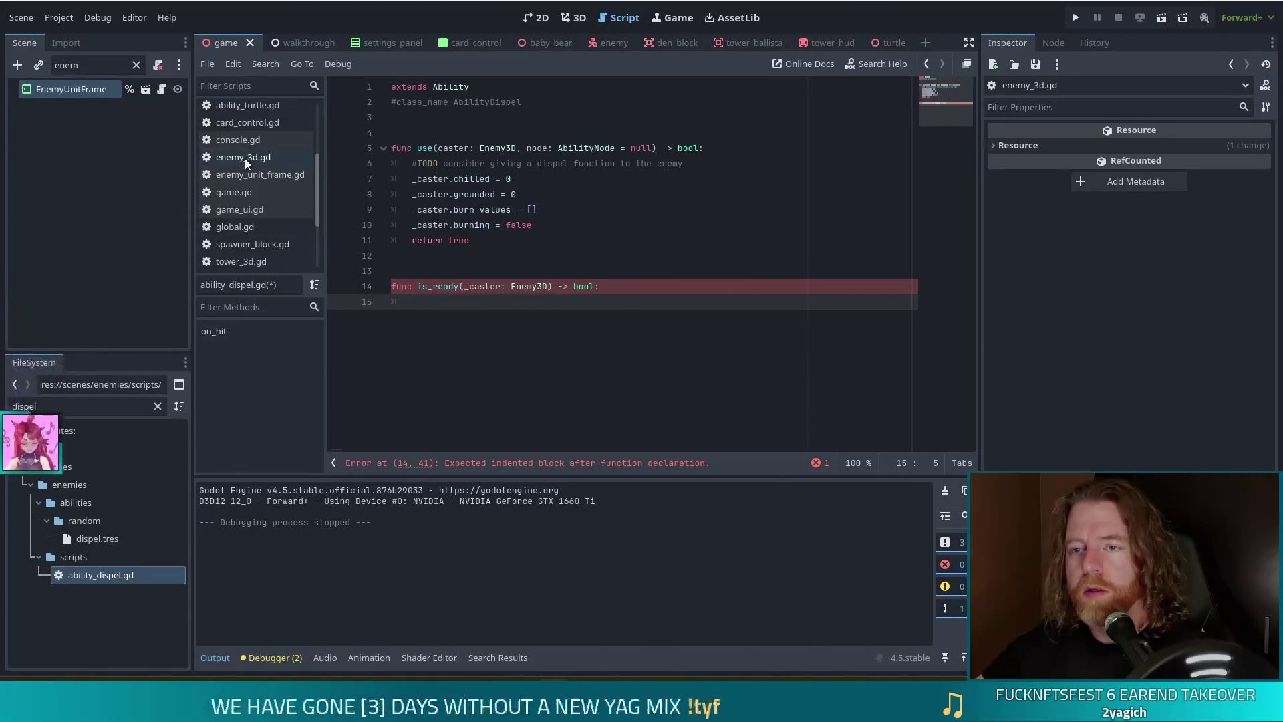
click(244, 157)
key(ctrl+f)
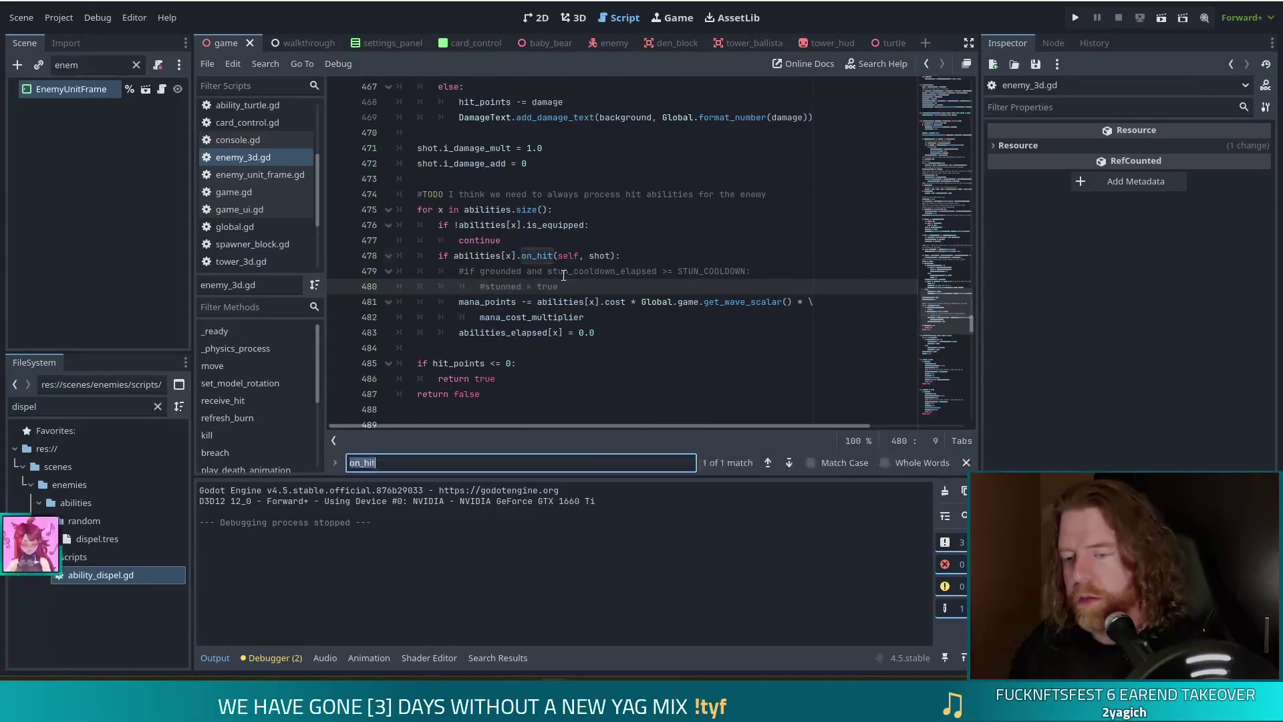
text(.use)
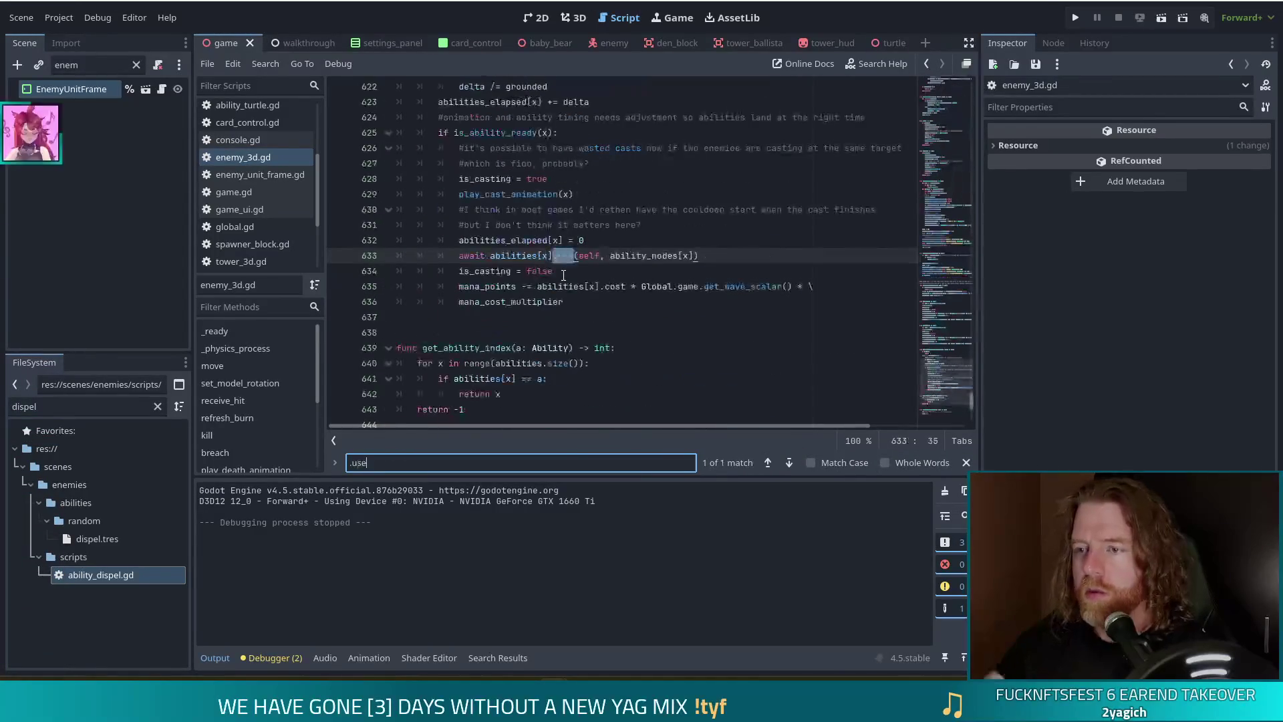
click(512, 142)
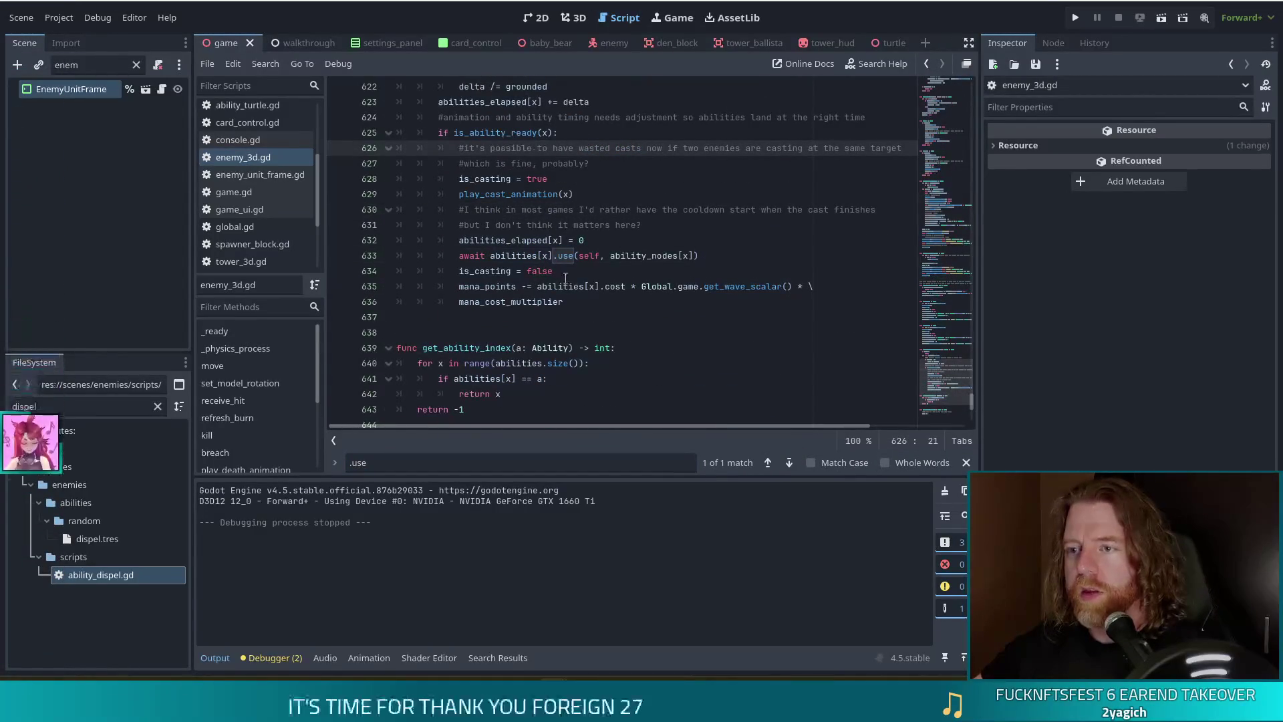
click(494, 131)
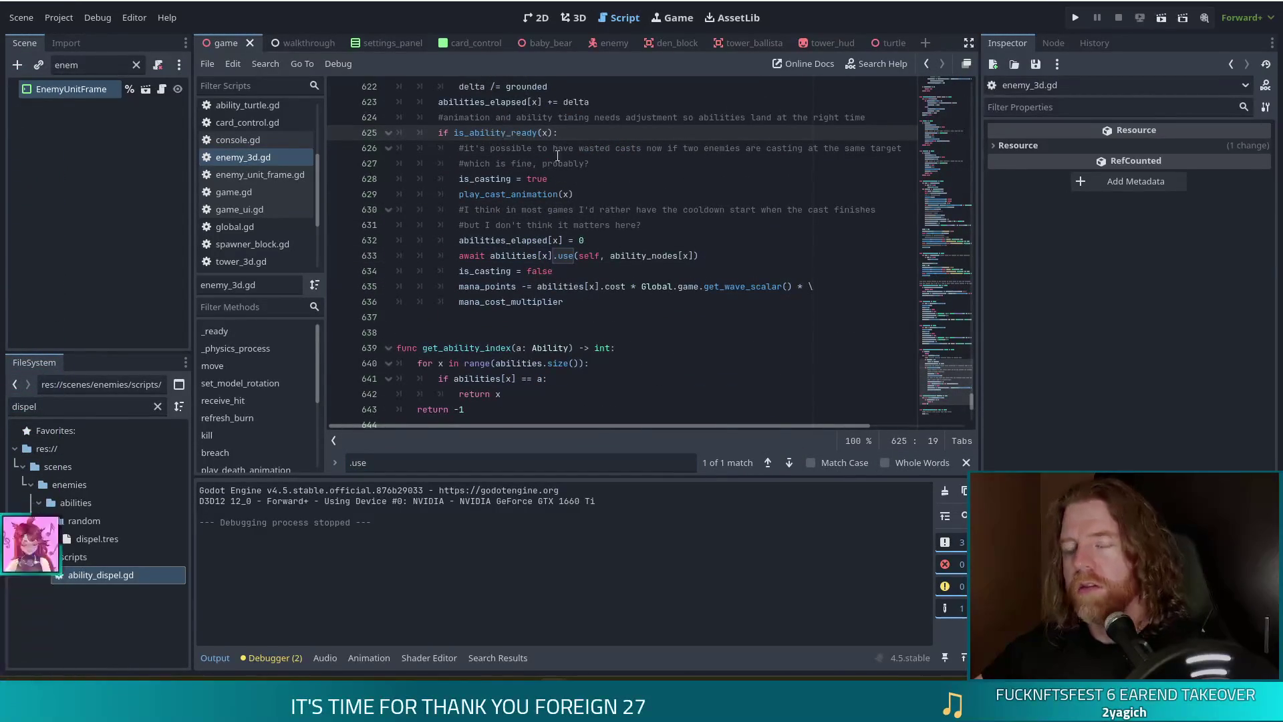
click(507, 132)
ctrl+click(513, 134)
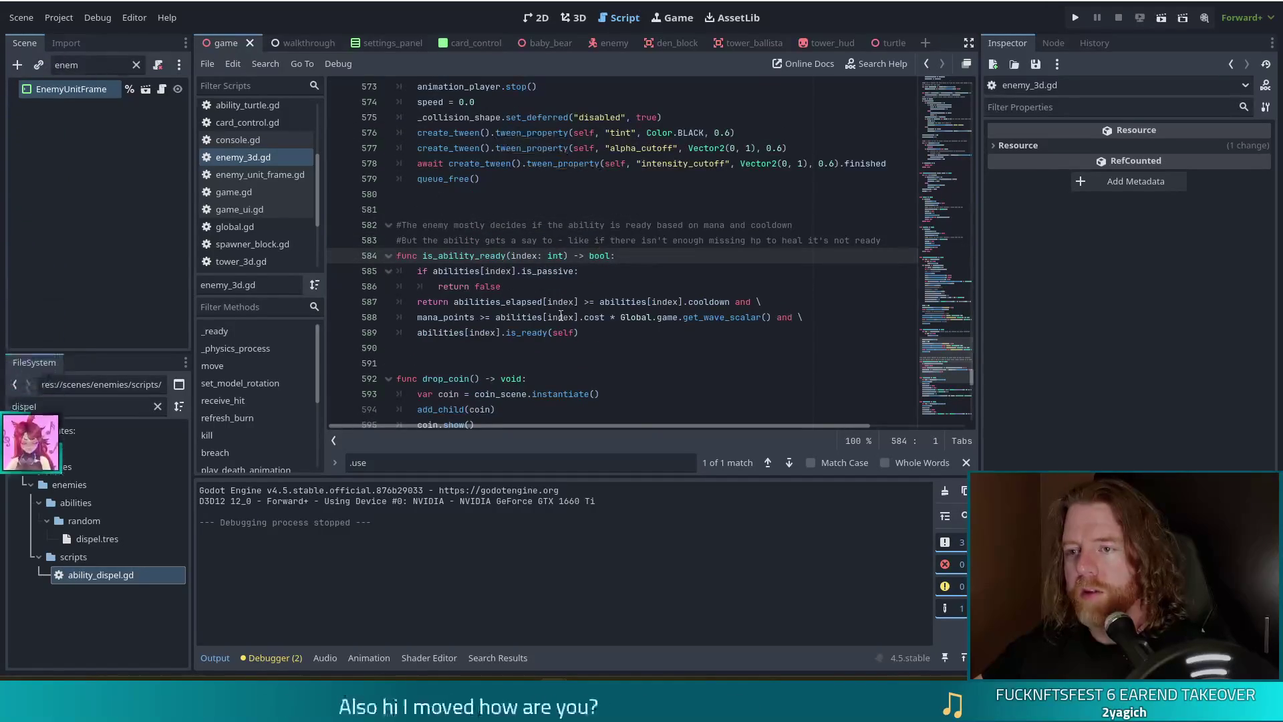
Review the cooldown and mana conditions and delete the stray backtick ending line 589.
click(483, 271)
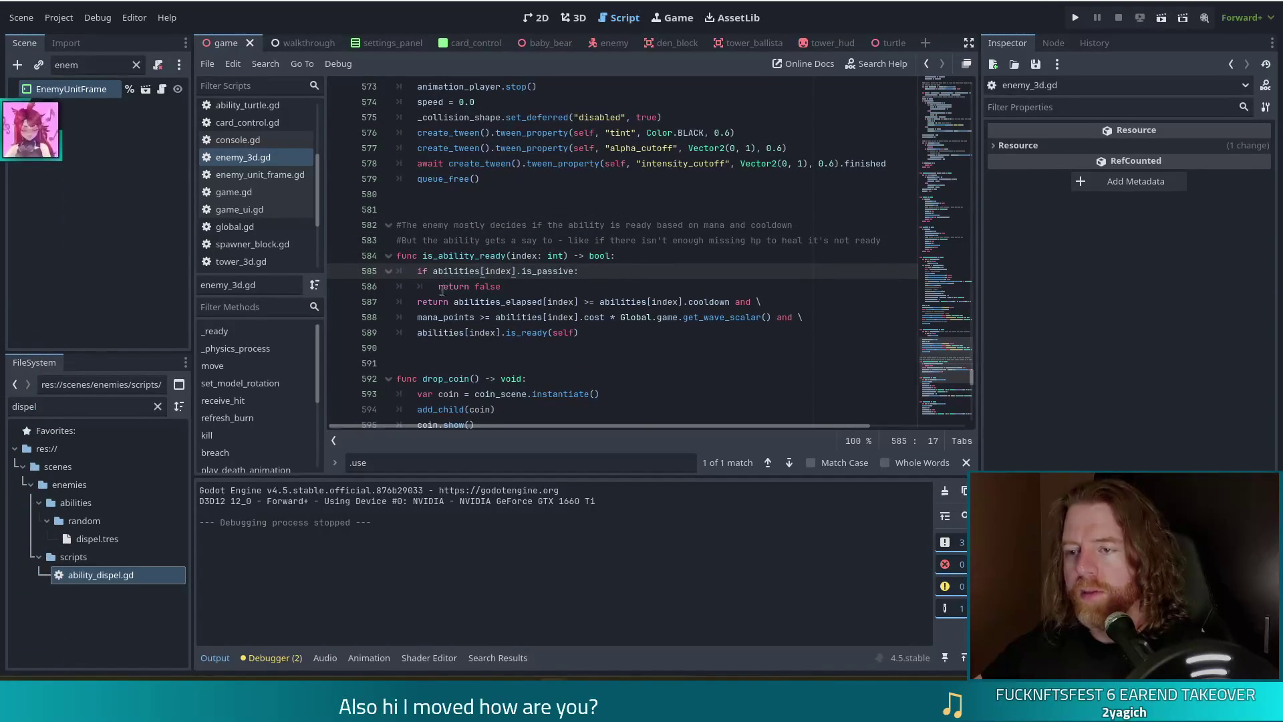
click(526, 288)
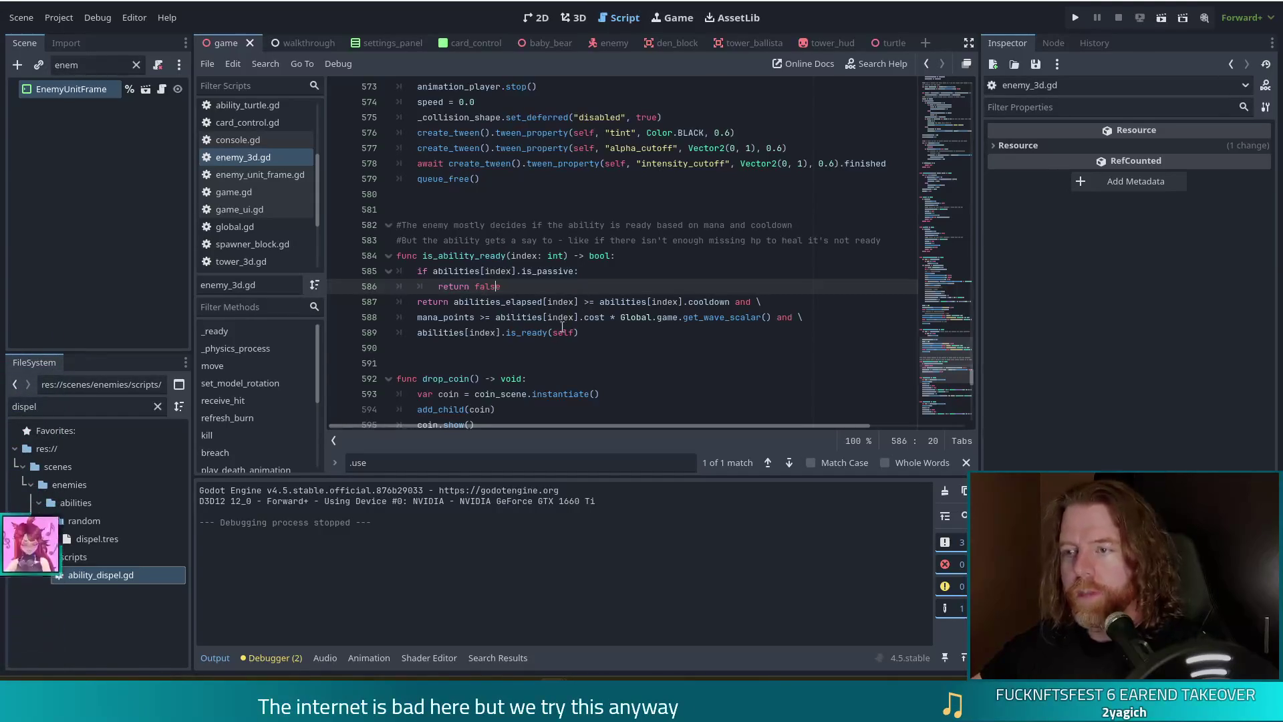
click(454, 302)
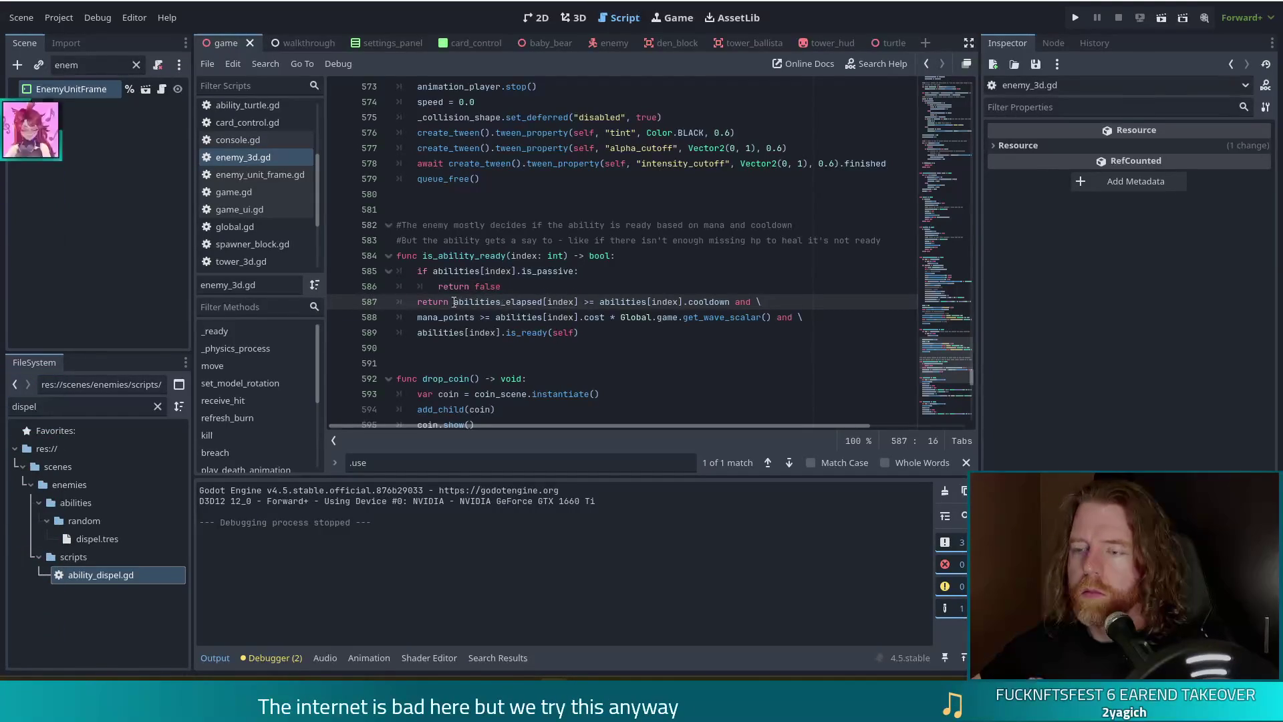
drag(454, 301, 698, 302)
drag(528, 317, 652, 317)
key(Down)
key(BackSpace)
key(Home)
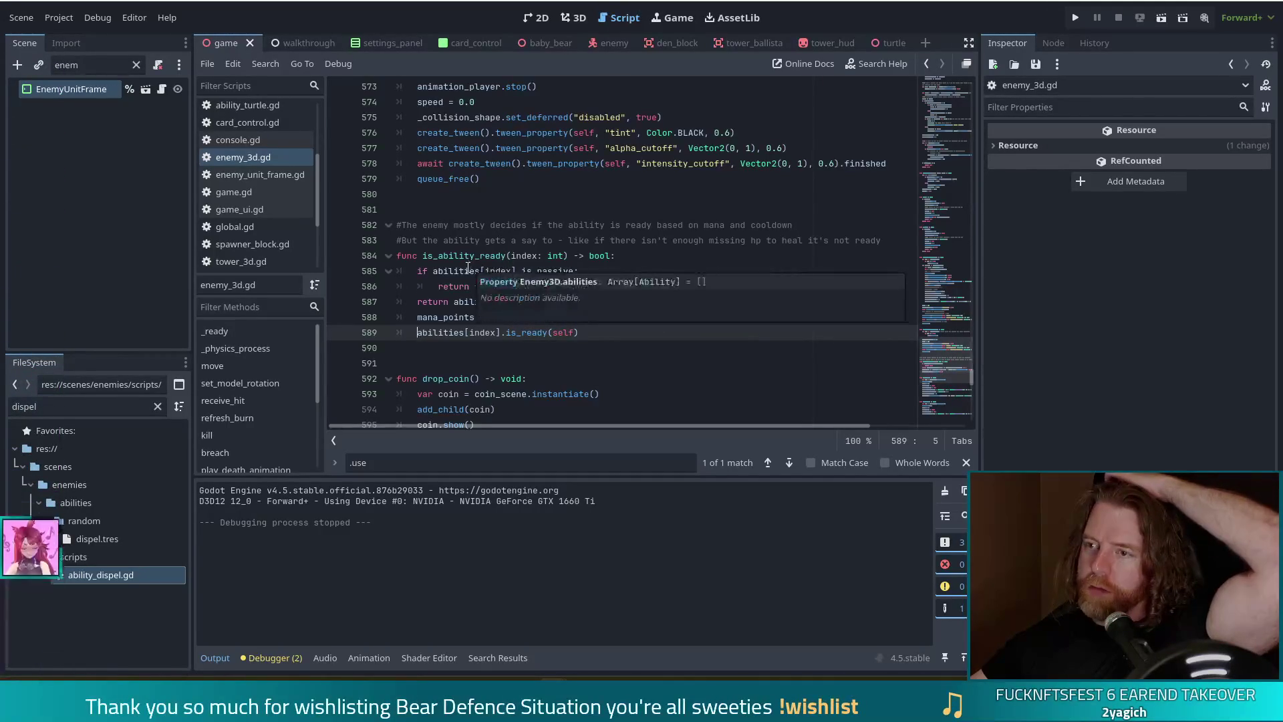
mouse_move(458, 279)
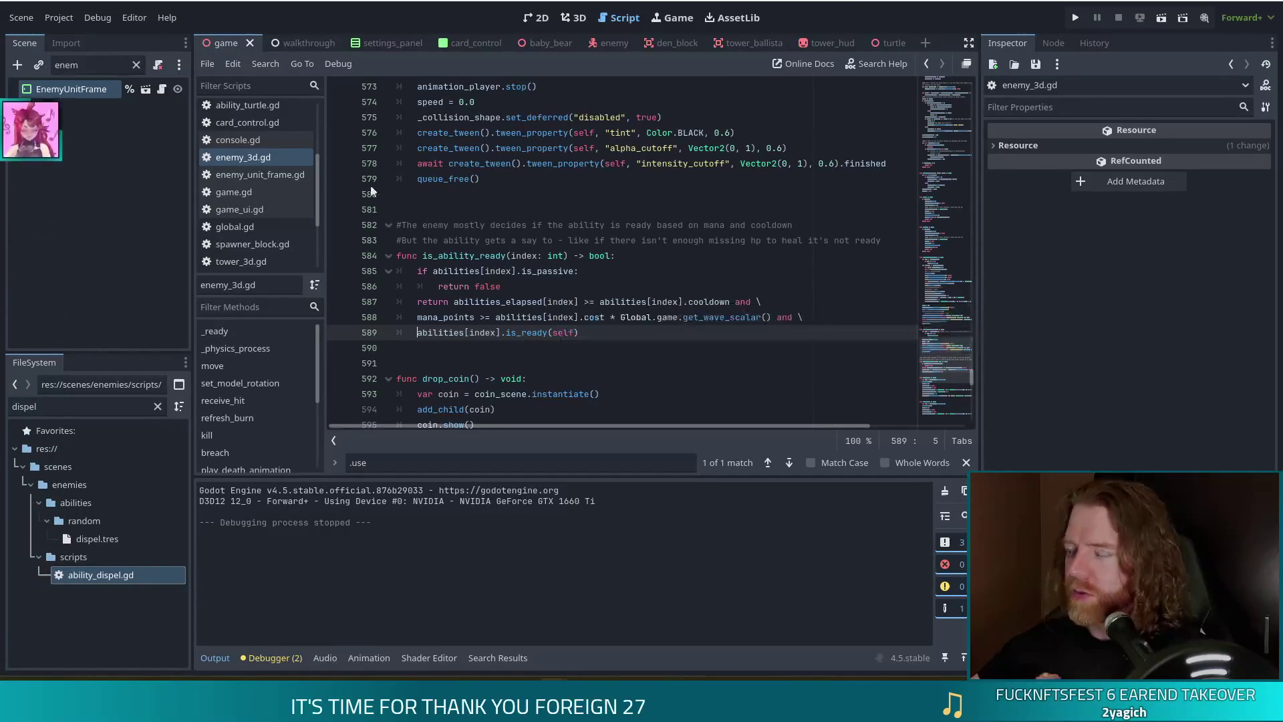
scroll(251, 180, up, 3)
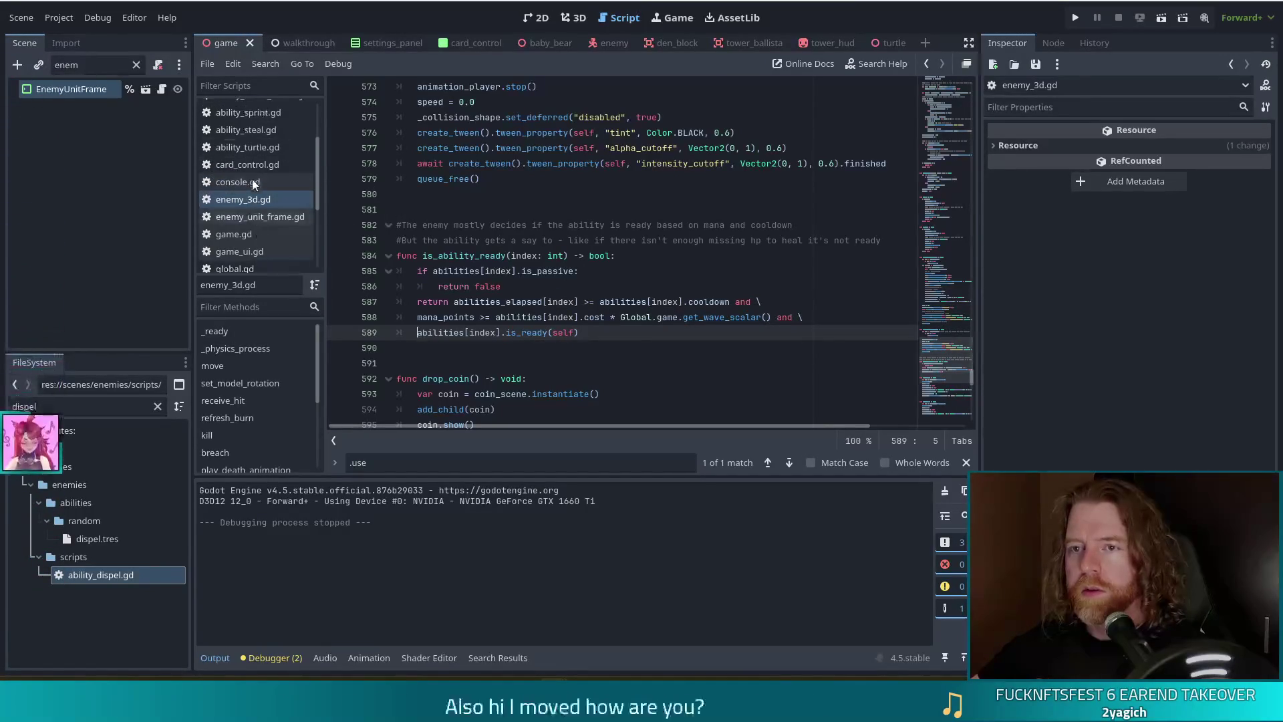
scroll(287, 156, up, 3)
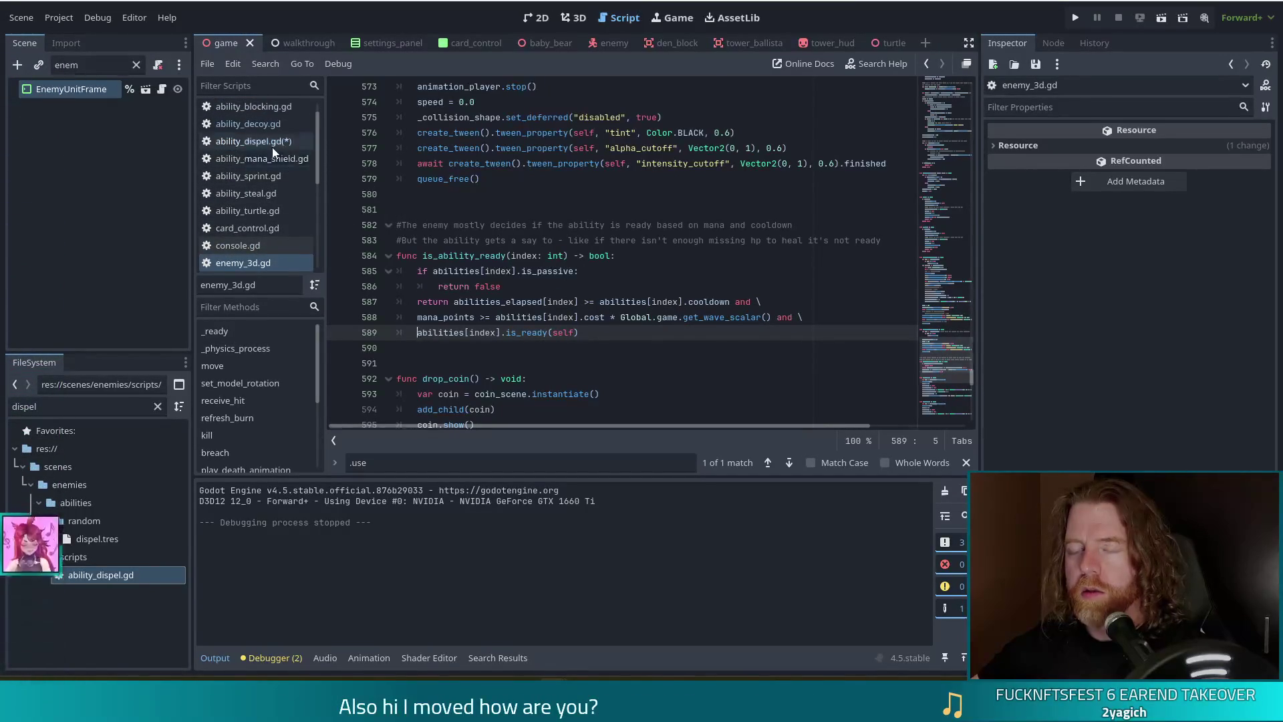
In ability_dispel.gd's is_ready, return _caster.chilled != 0 or _caster.grounded != 0 or burning, and save.
click(271, 143)
click(528, 258)
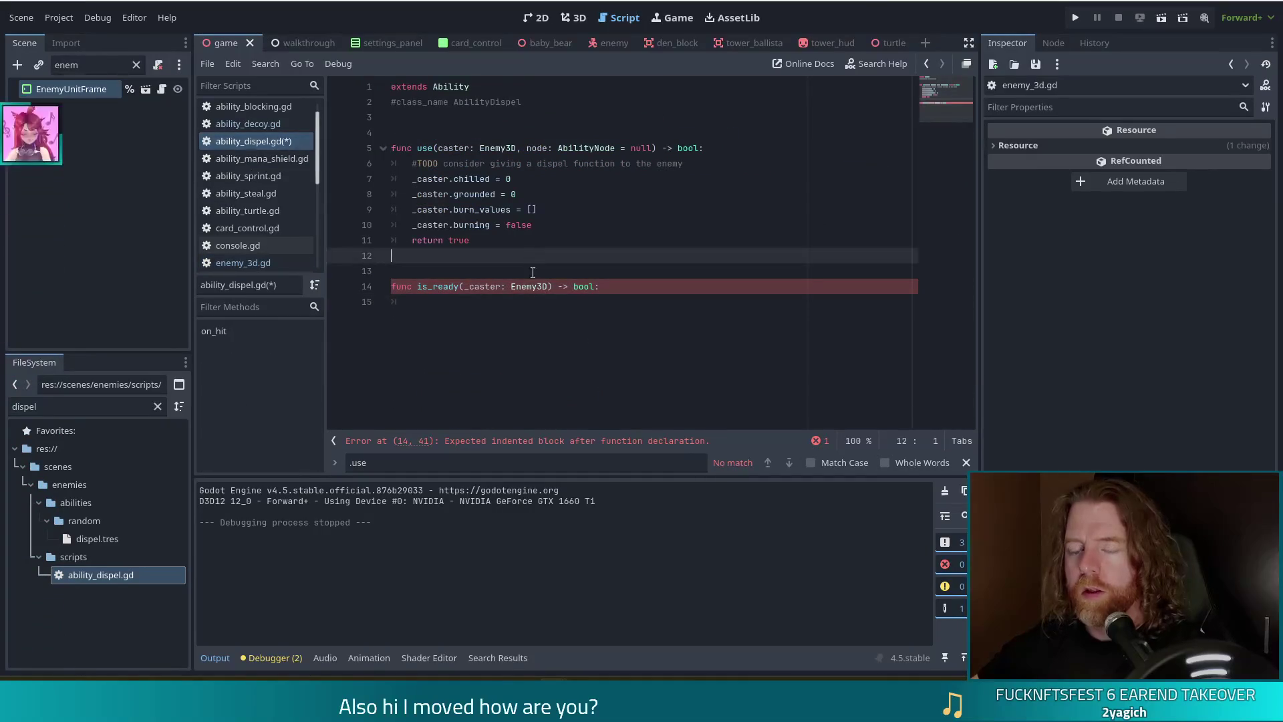
click(442, 313)
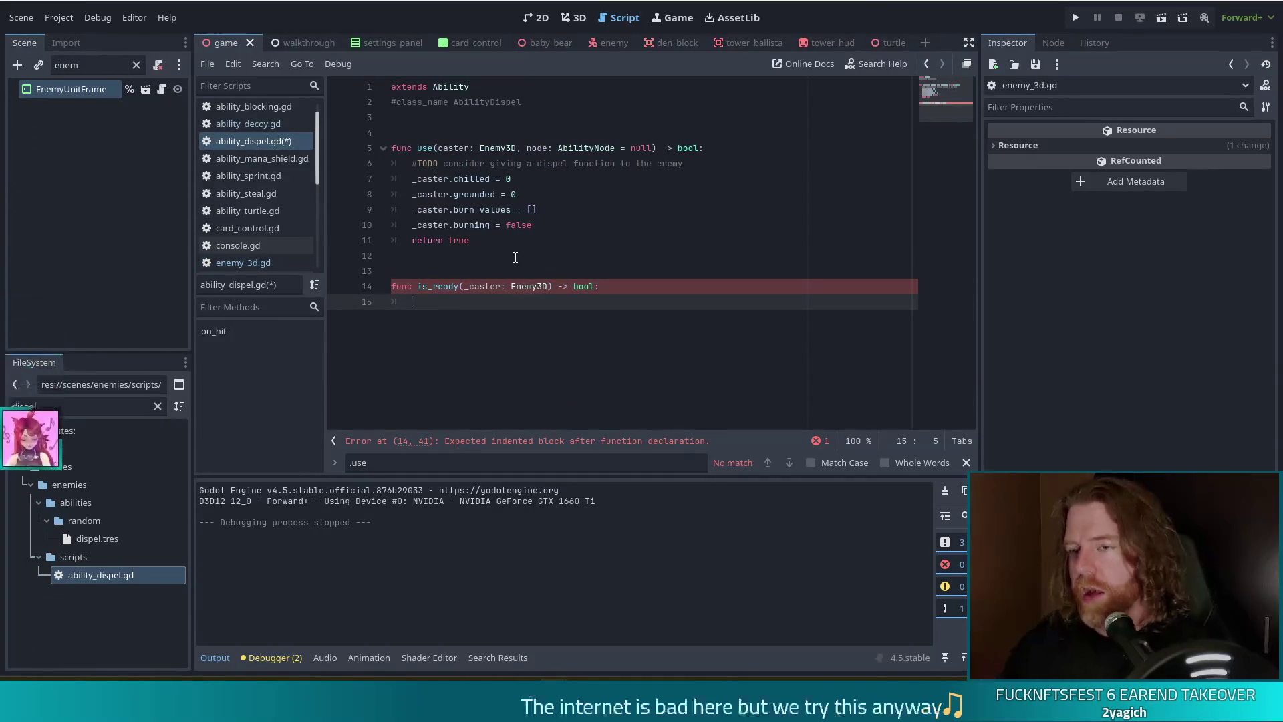
text(if_ca)
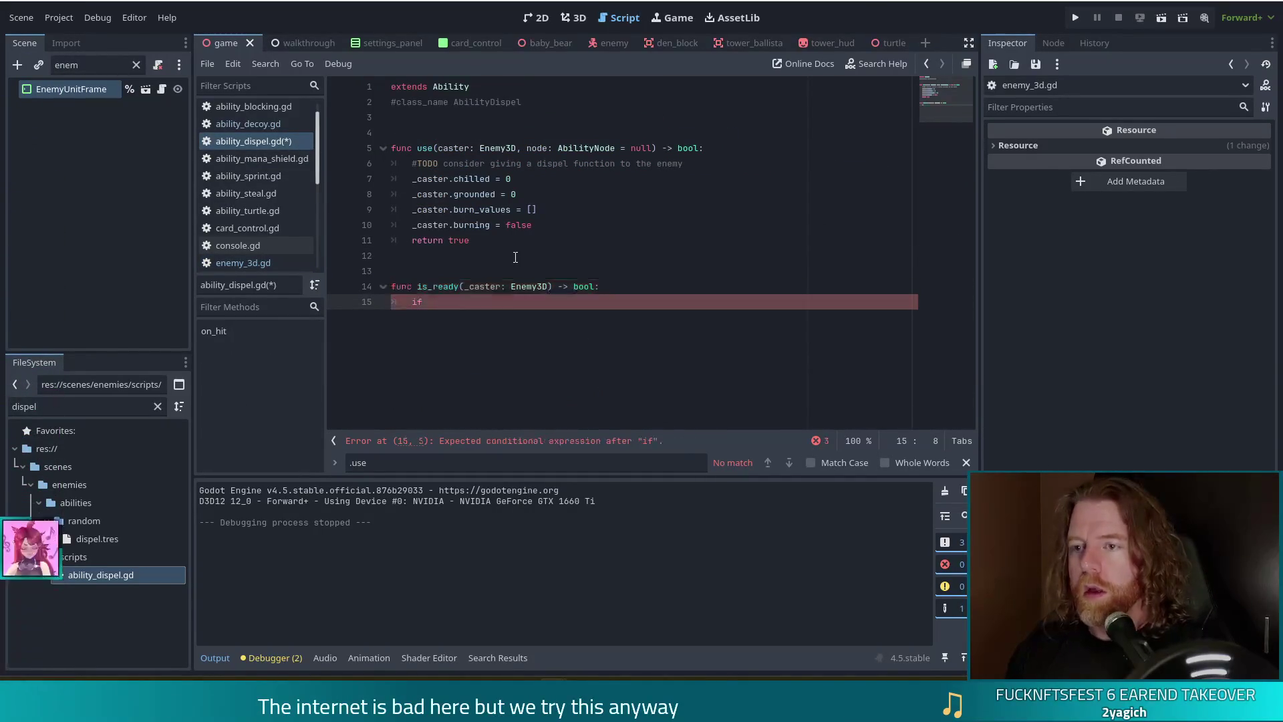
text(ster.)
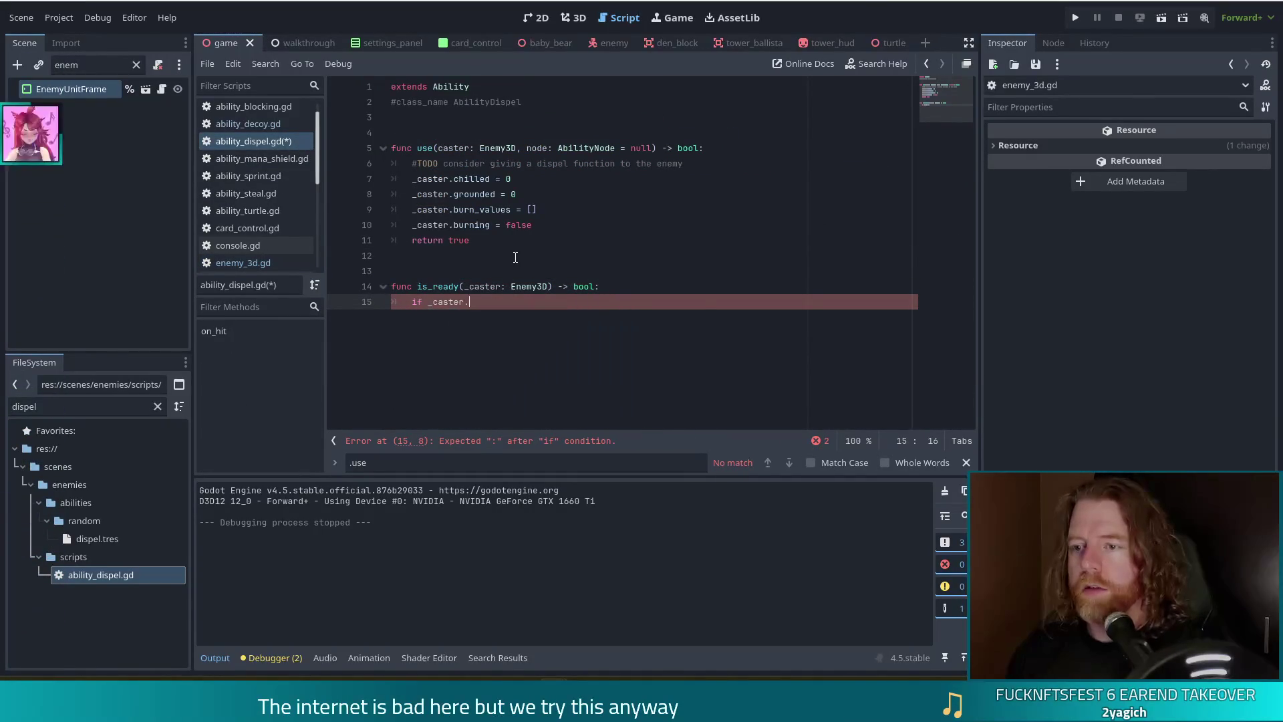
text(chilled != )
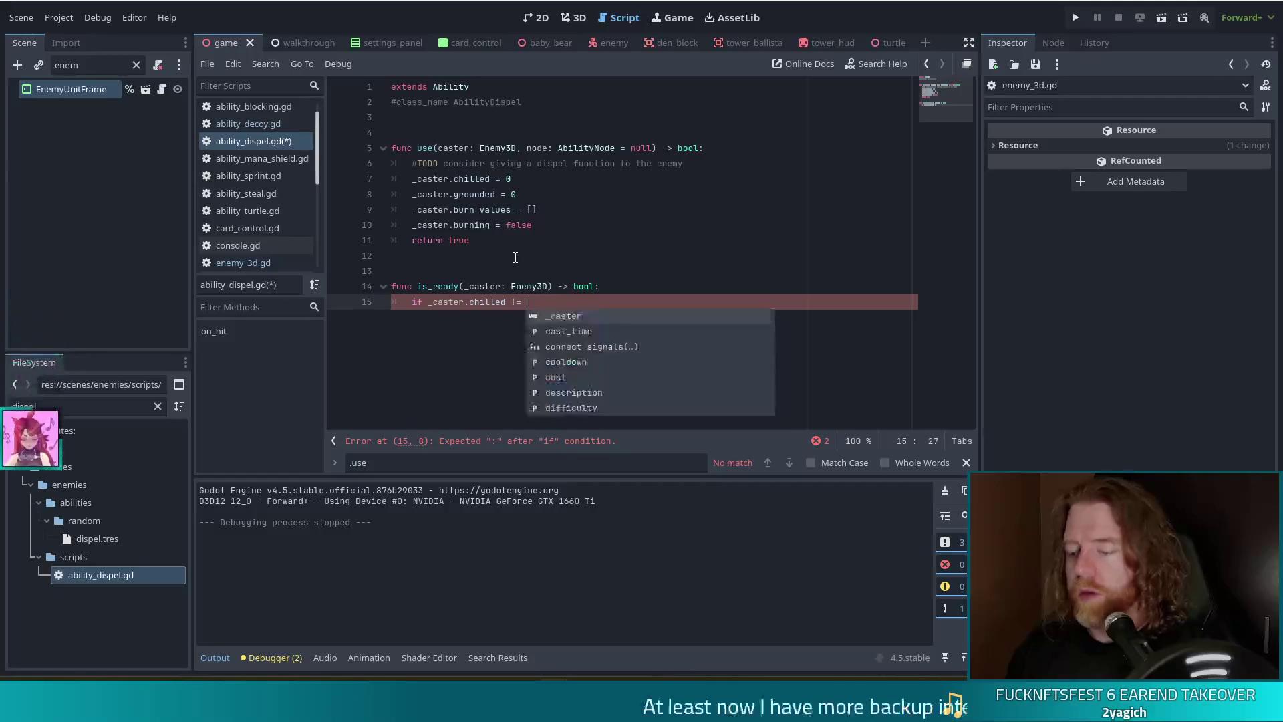
text(0 or _)
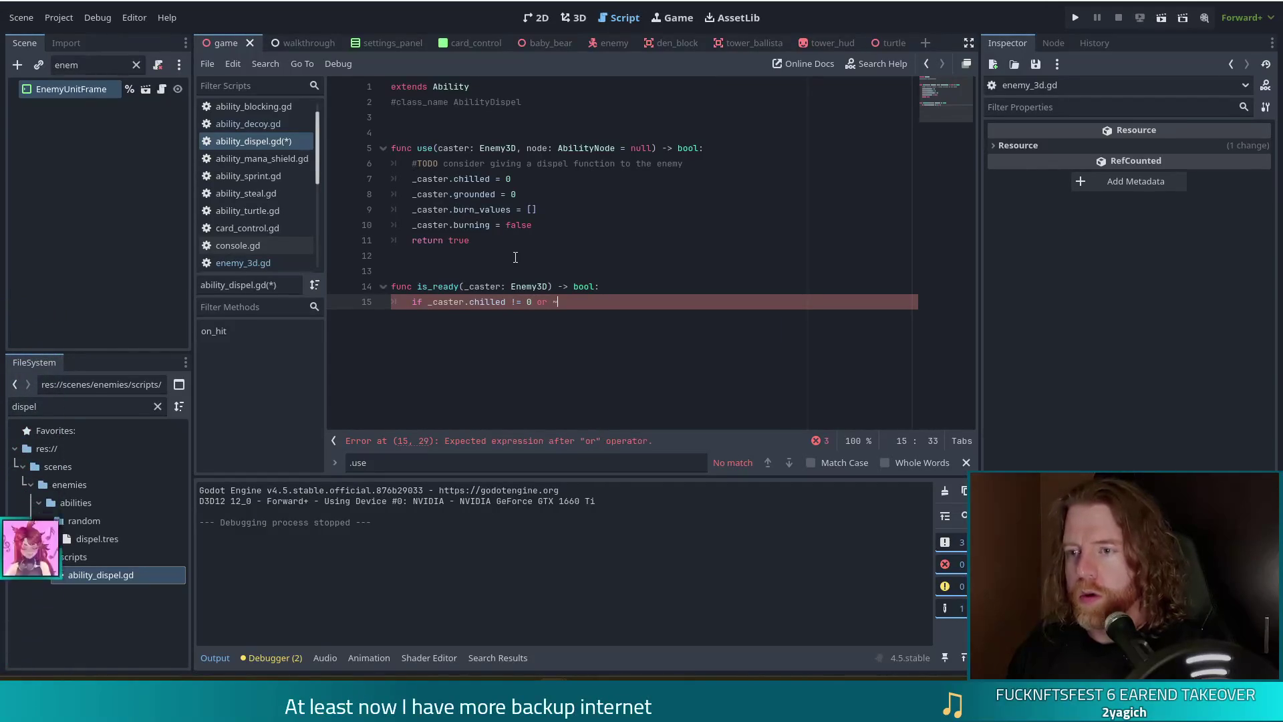
text(caster.gr)
key(Return)
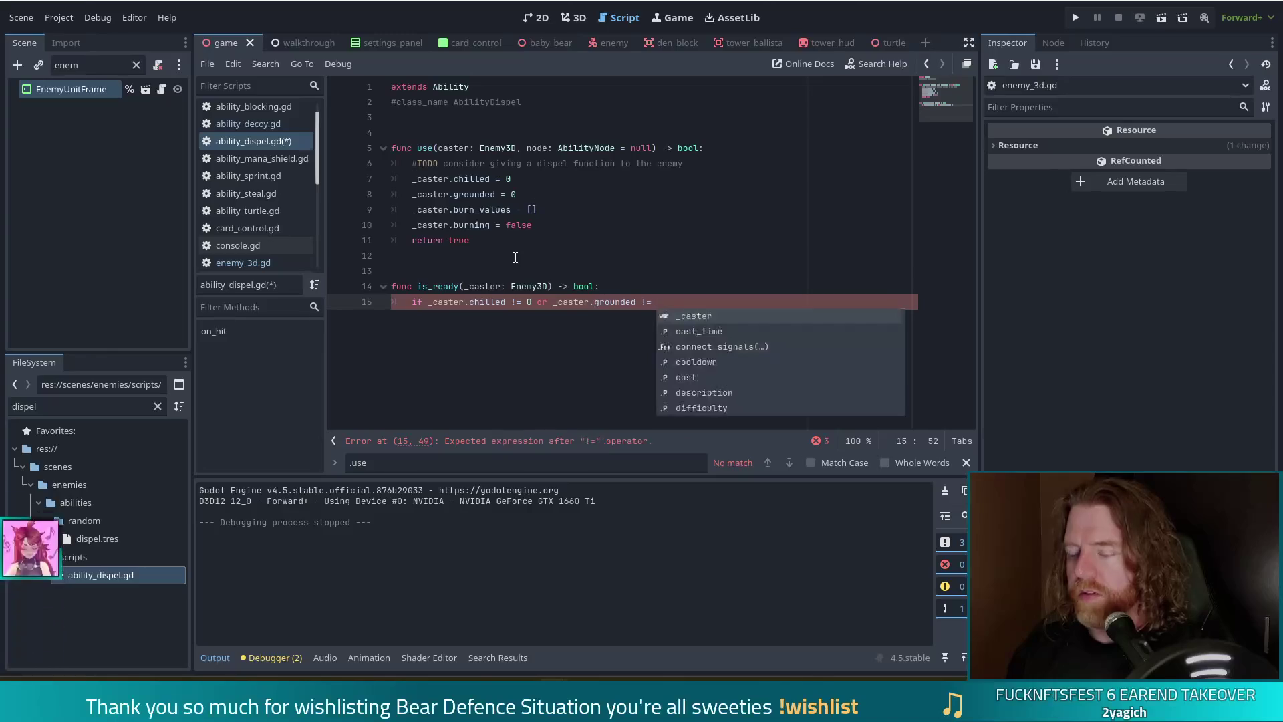
text(0 or burning == tru)
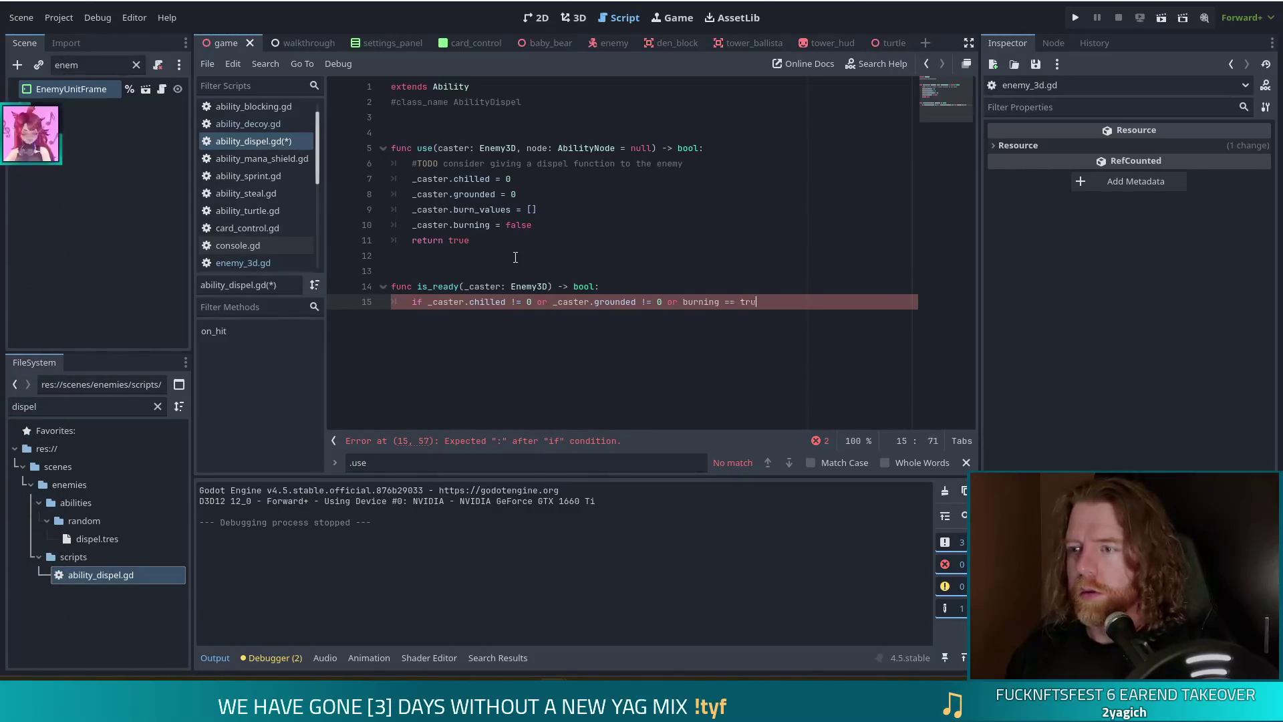
key(BackSpace)
key(BackSpace)
key(BackSpace)
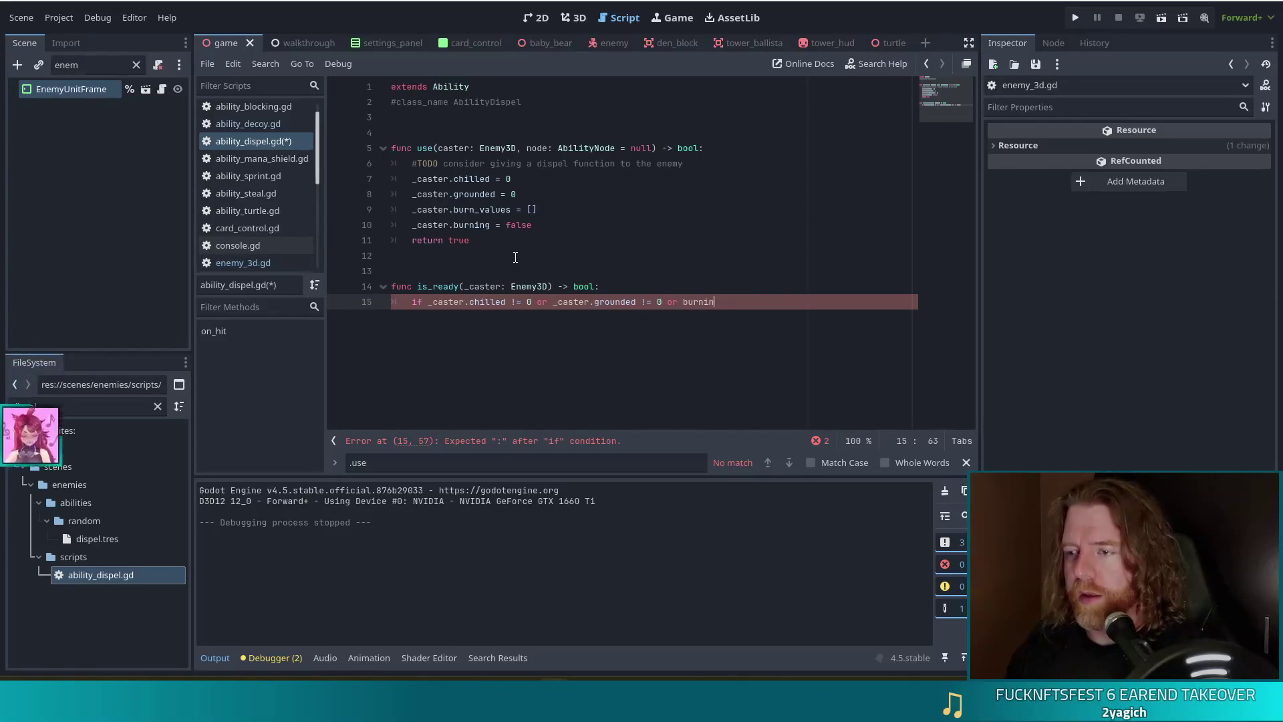
text(g)
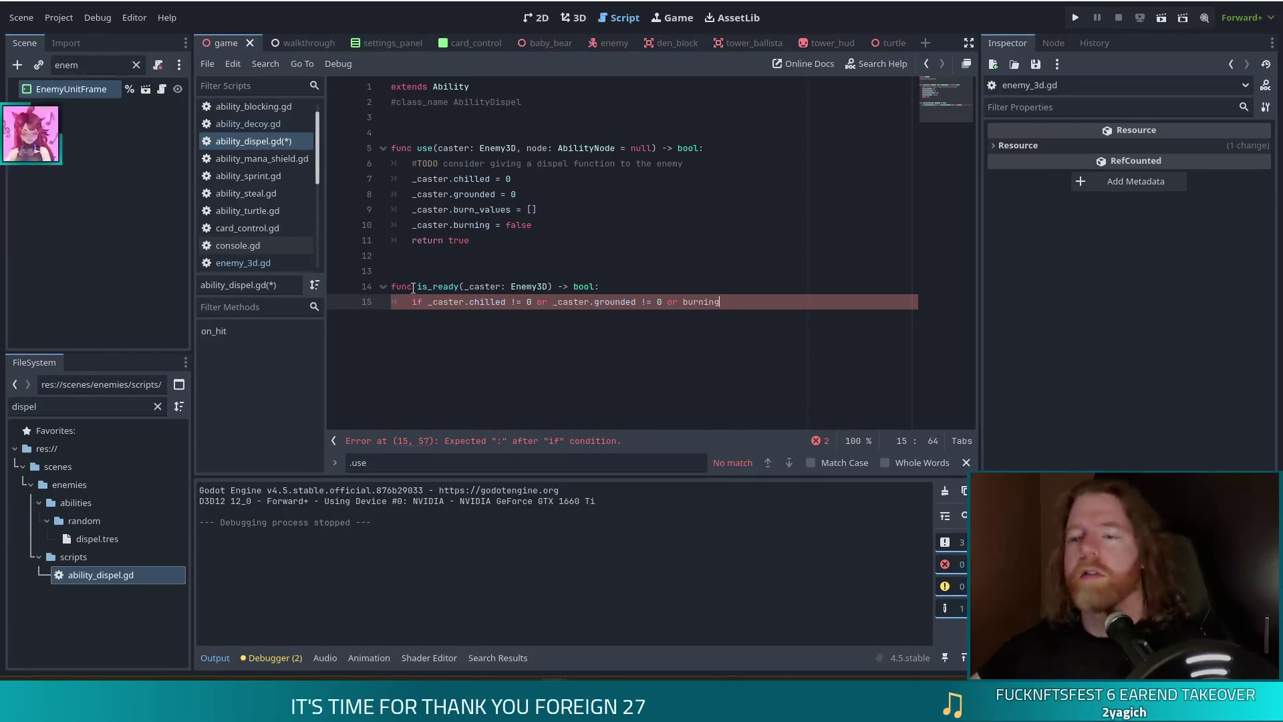
double_click(416, 303)
text(return)
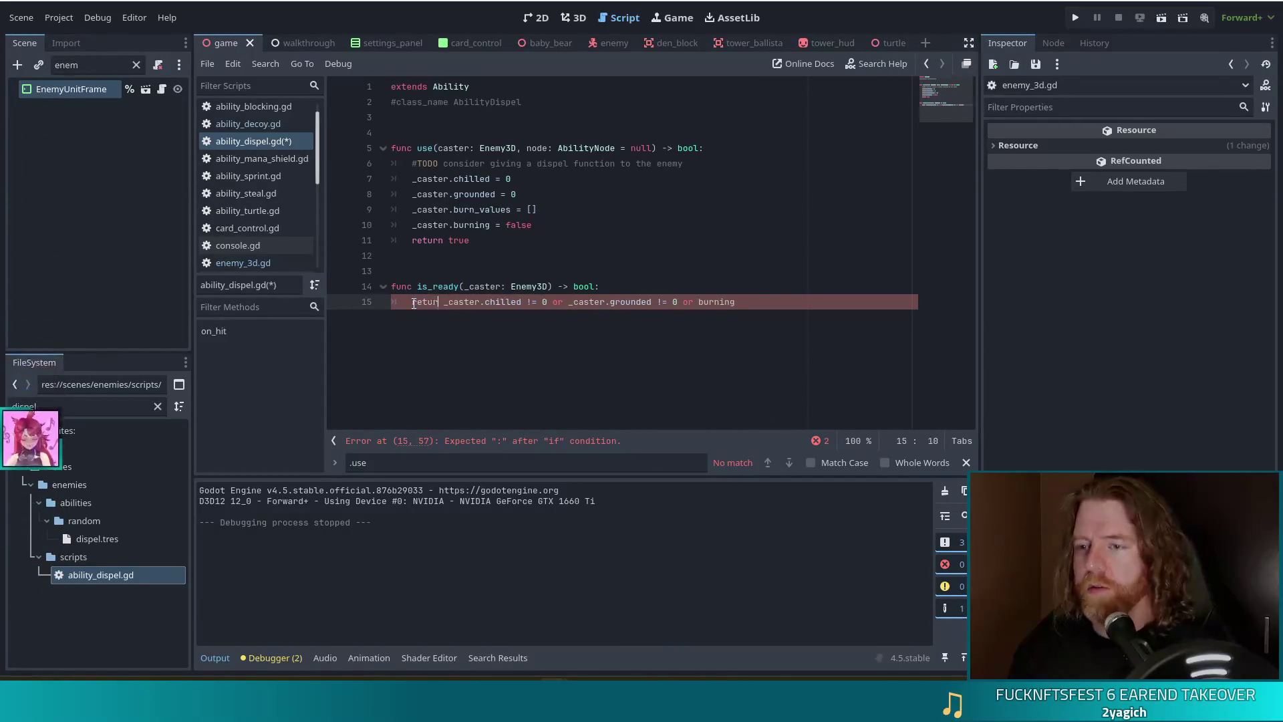
key(ctrl+s)
click(522, 211)
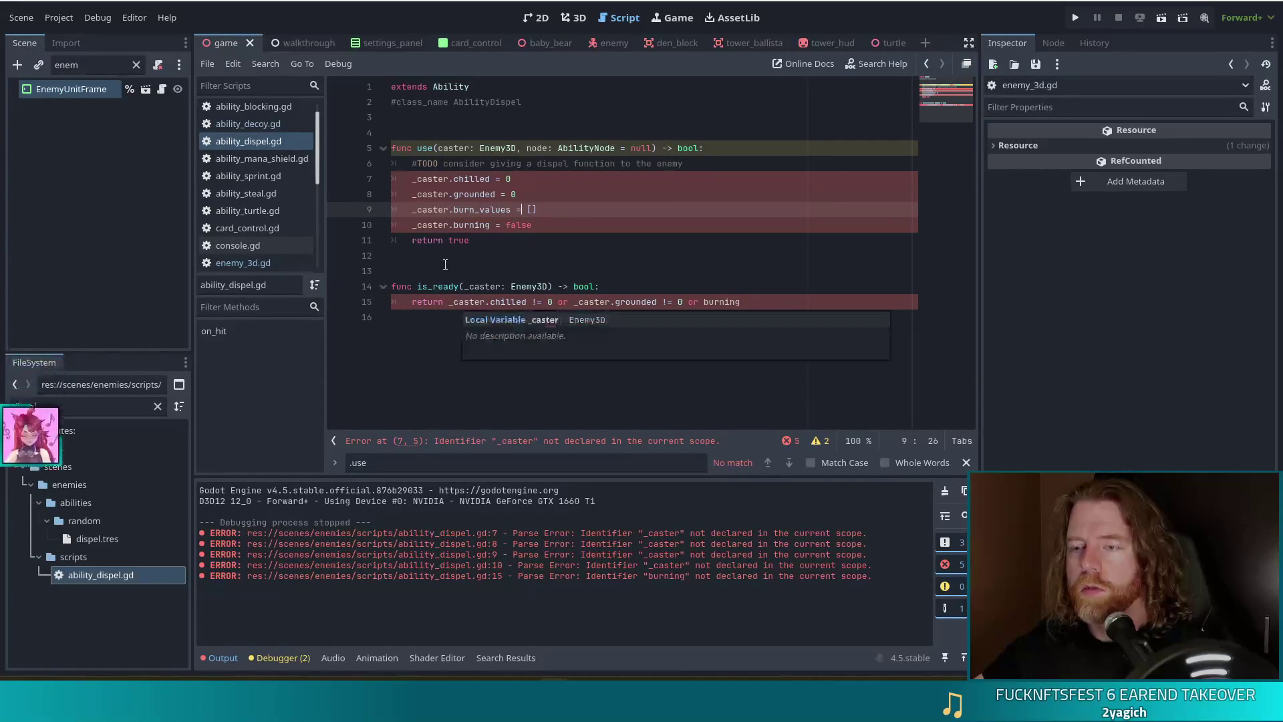
Rename _caster to caster throughout use() and save the dispel script.
click(415, 179)
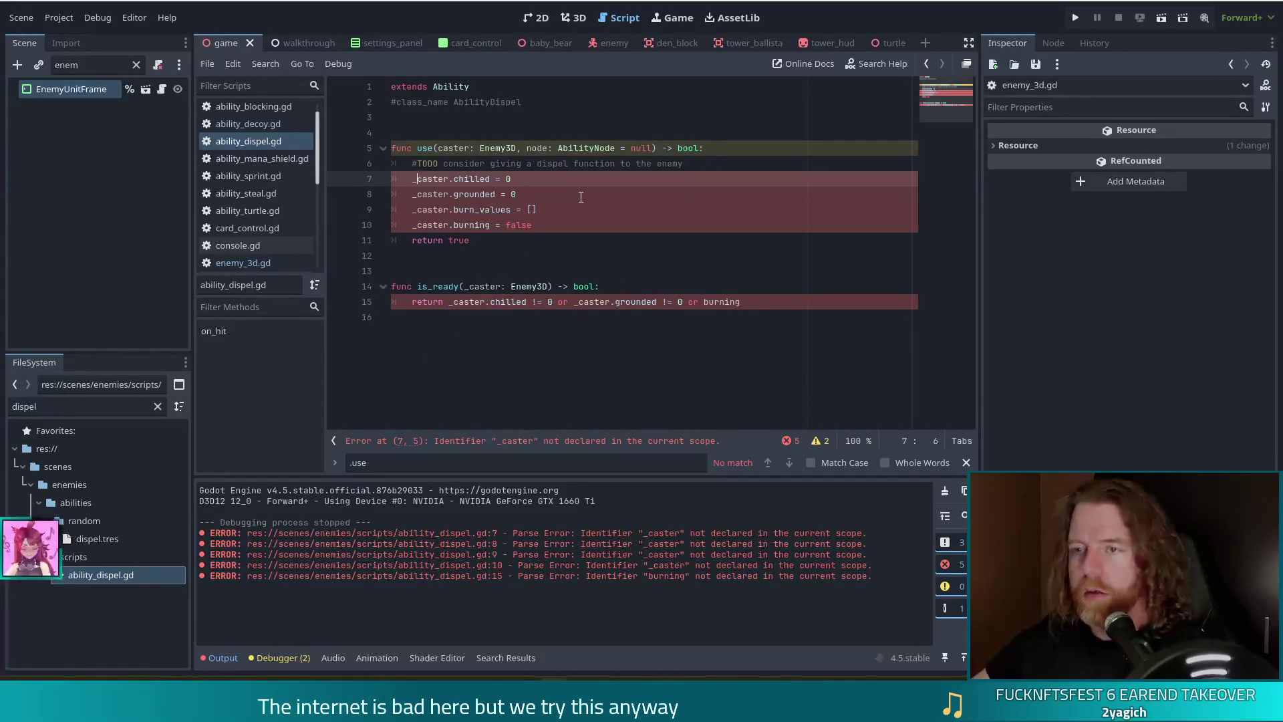
key(BackSpace)
key(Down)
key(Delete)
key(Down)
key(Delete)
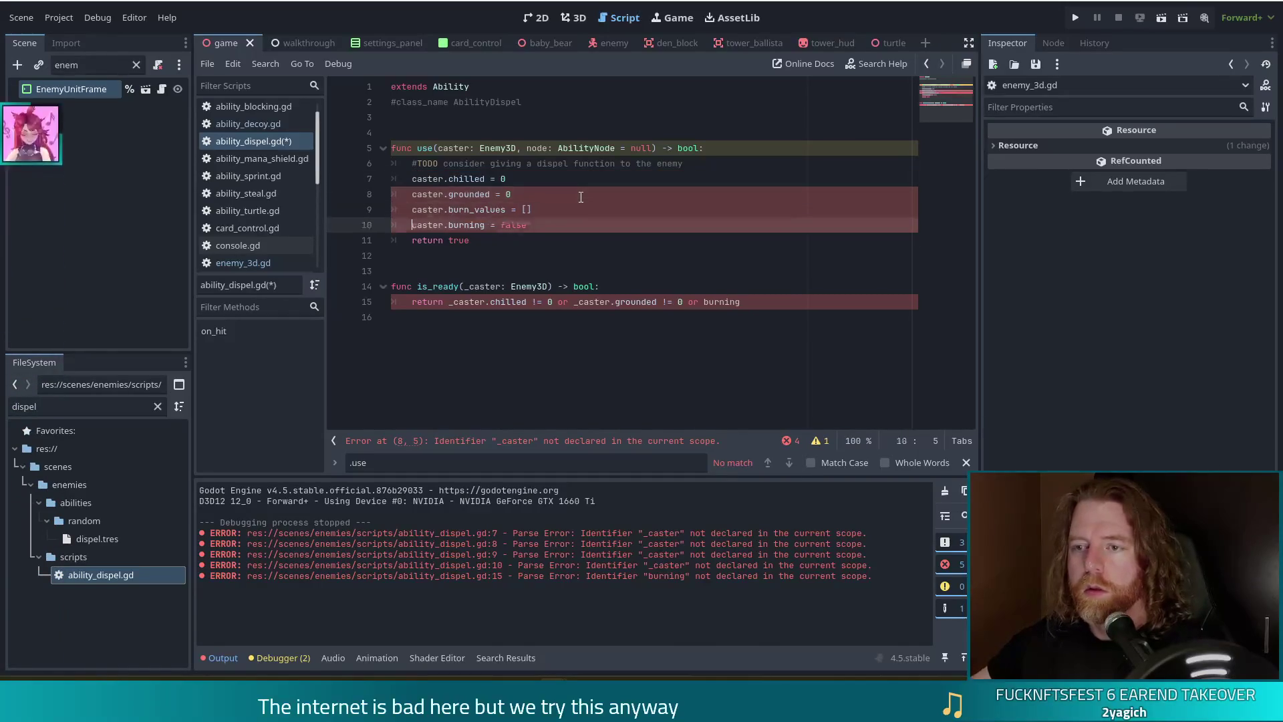
key(Down)
key(Delete)
key(Down)
key(ctrl+s)
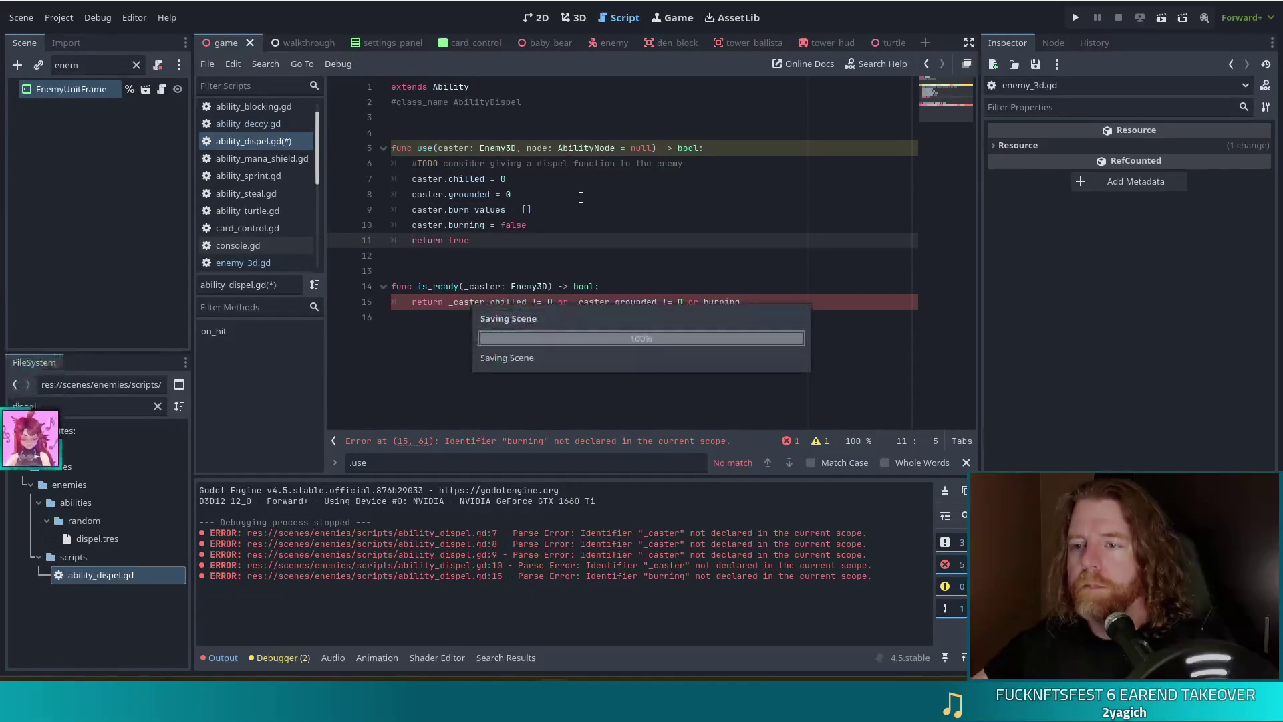
Prefix burning with the caster reference and rename the node parameter to _node.
click(474, 301)
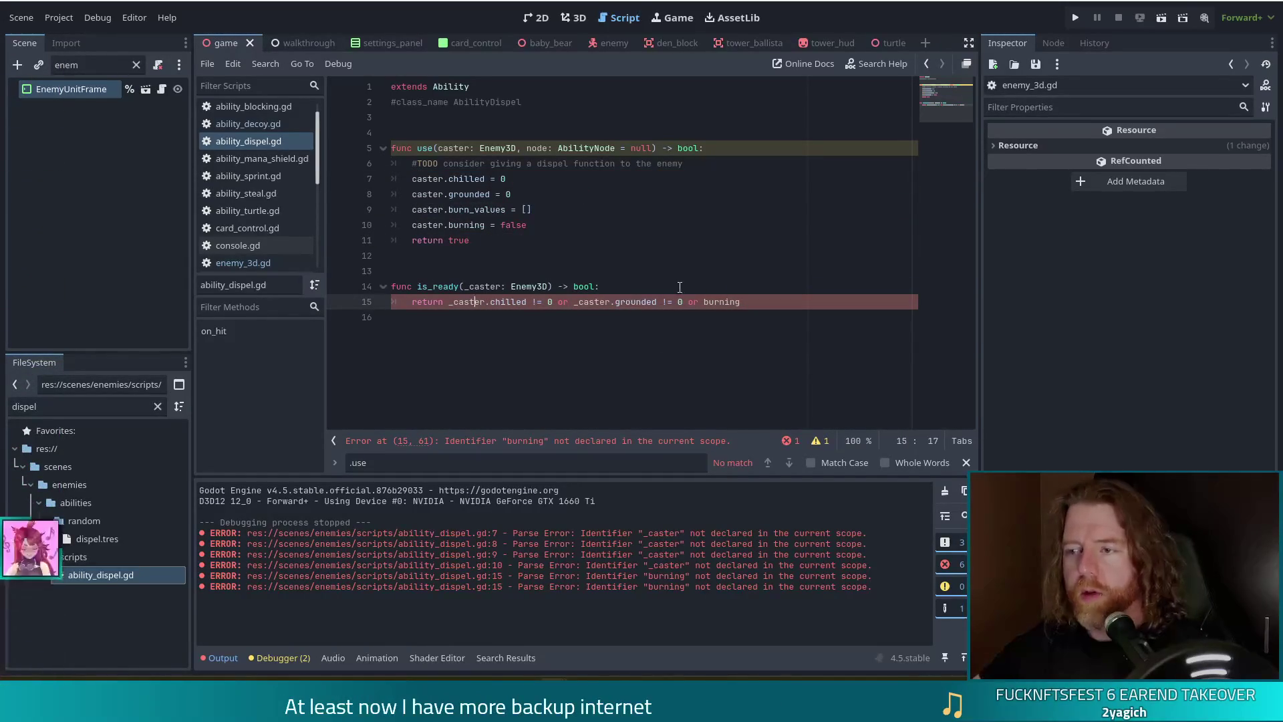
click(704, 302)
text(_caster.)
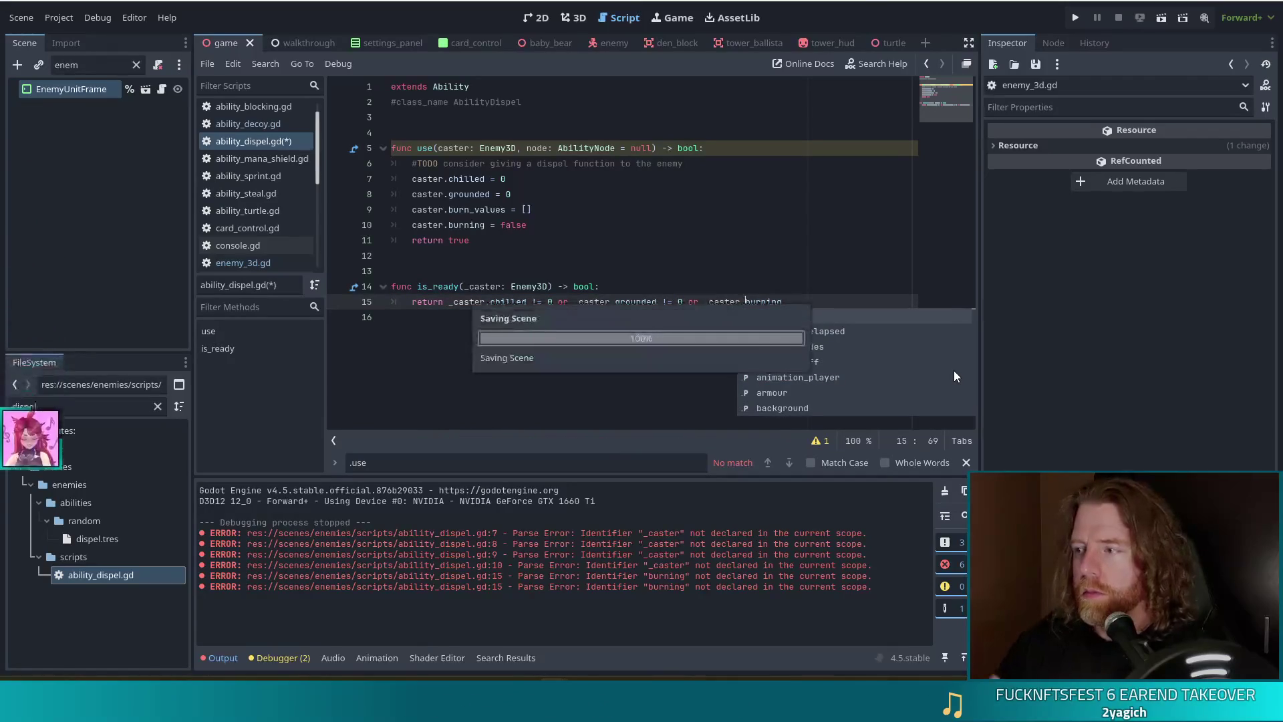
click(502, 286)
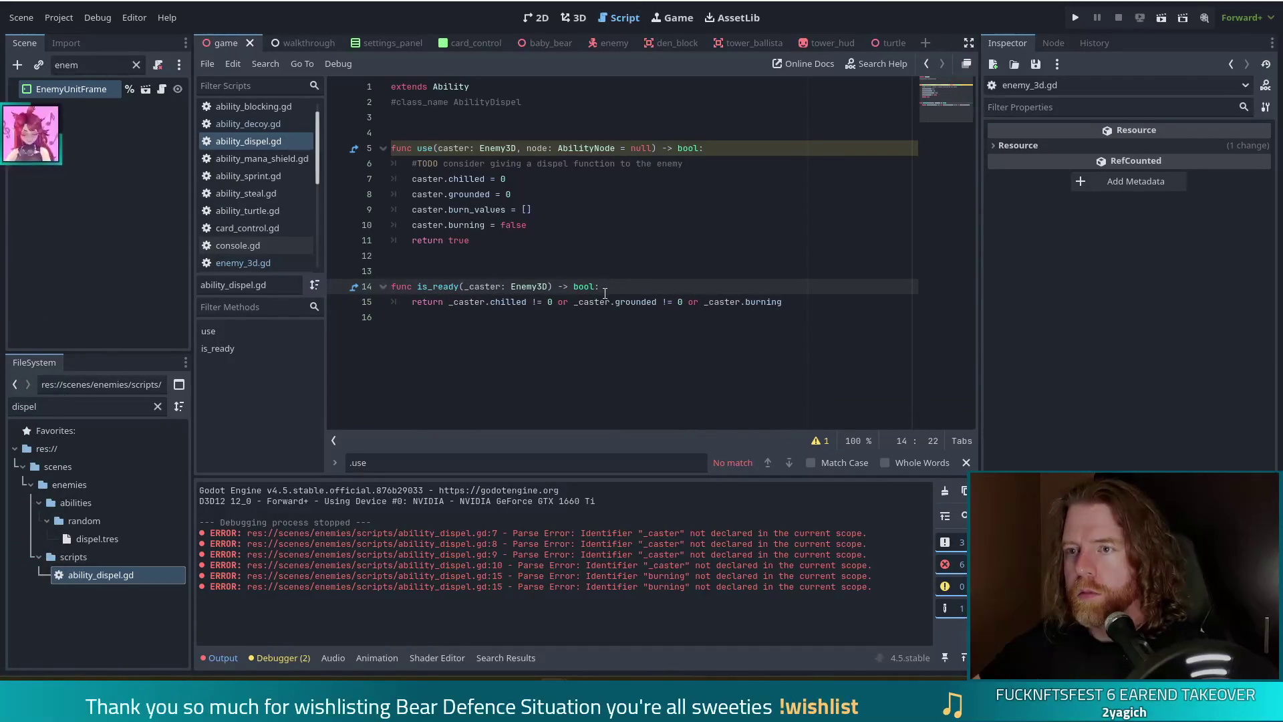
click(527, 148)
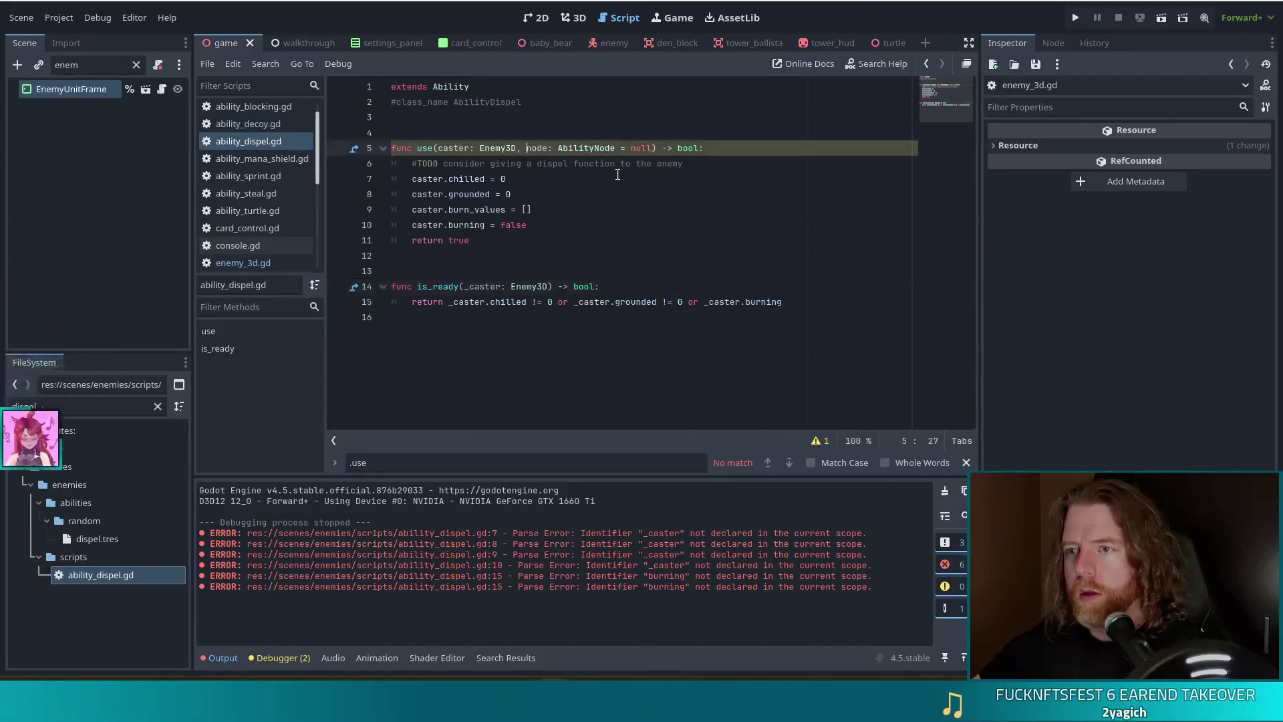
text(_)
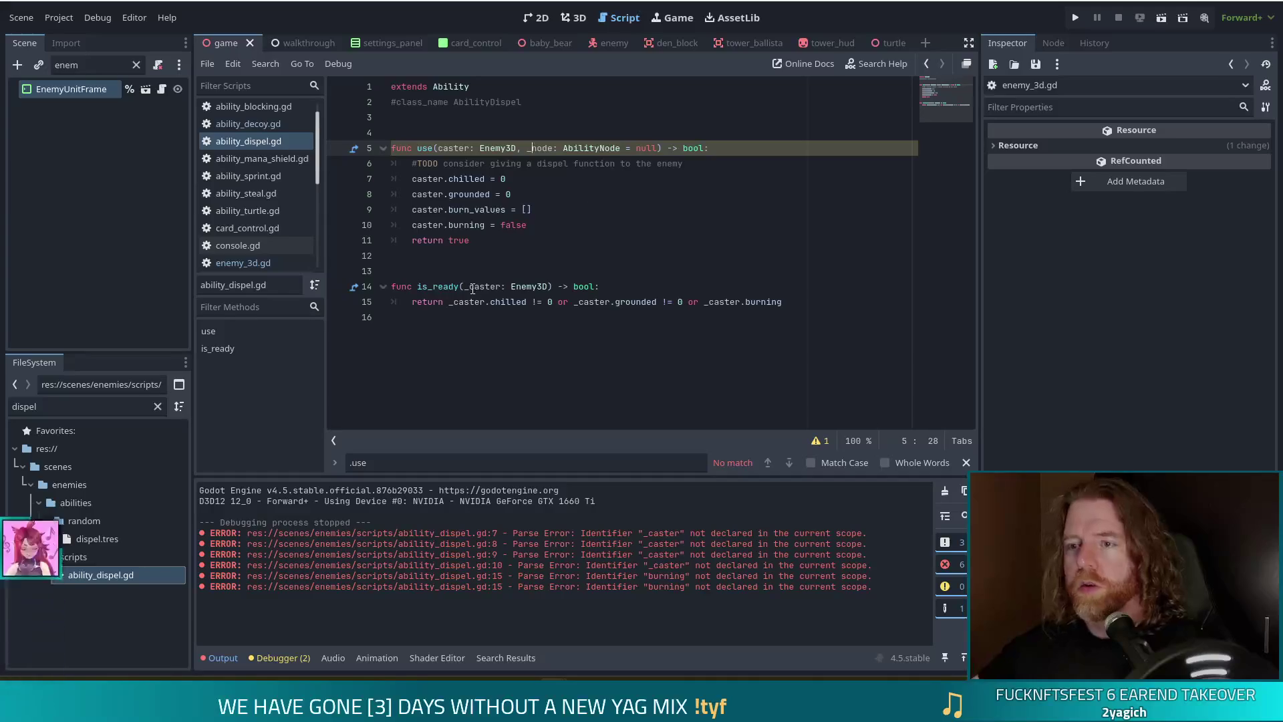
Change is_ready's chilled, grounded and burning references to caster, save, and run the project.
click(470, 287)
click(456, 302)
key(BackSpace)
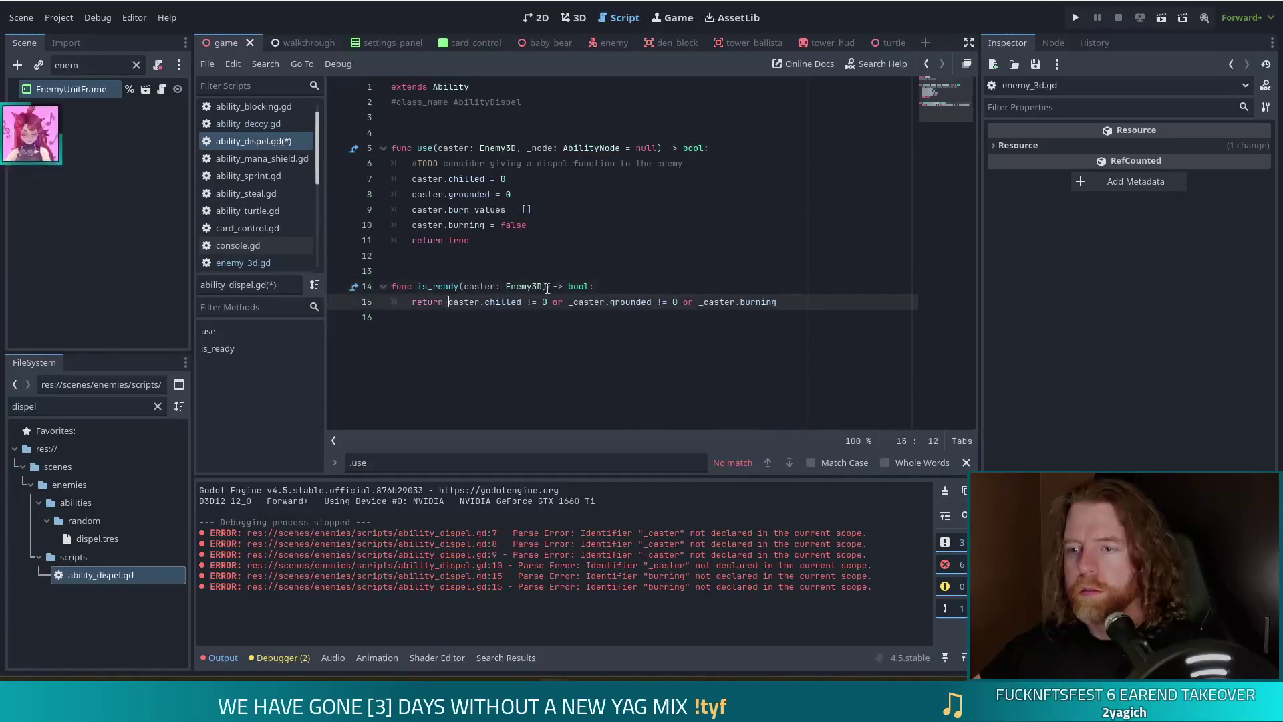
click(575, 302)
key(BackSpace)
click(699, 302)
key(BackSpace)
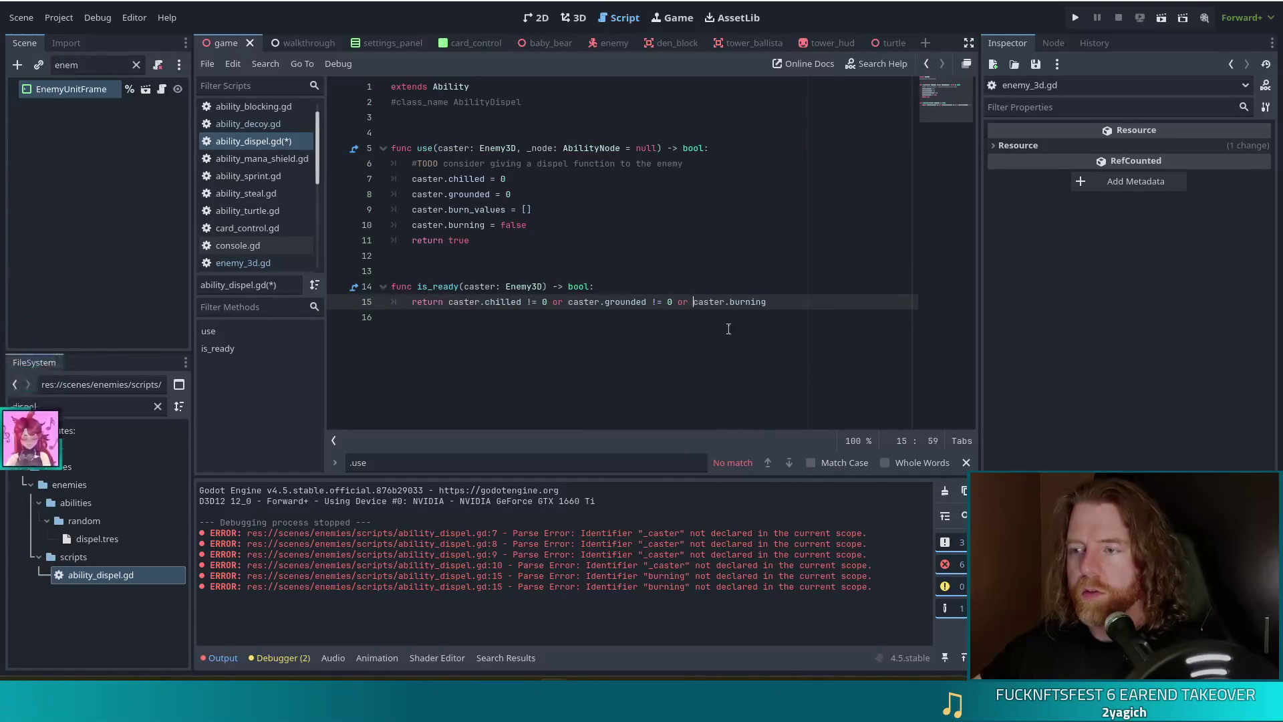
key(ctrl+s)
click(428, 287)
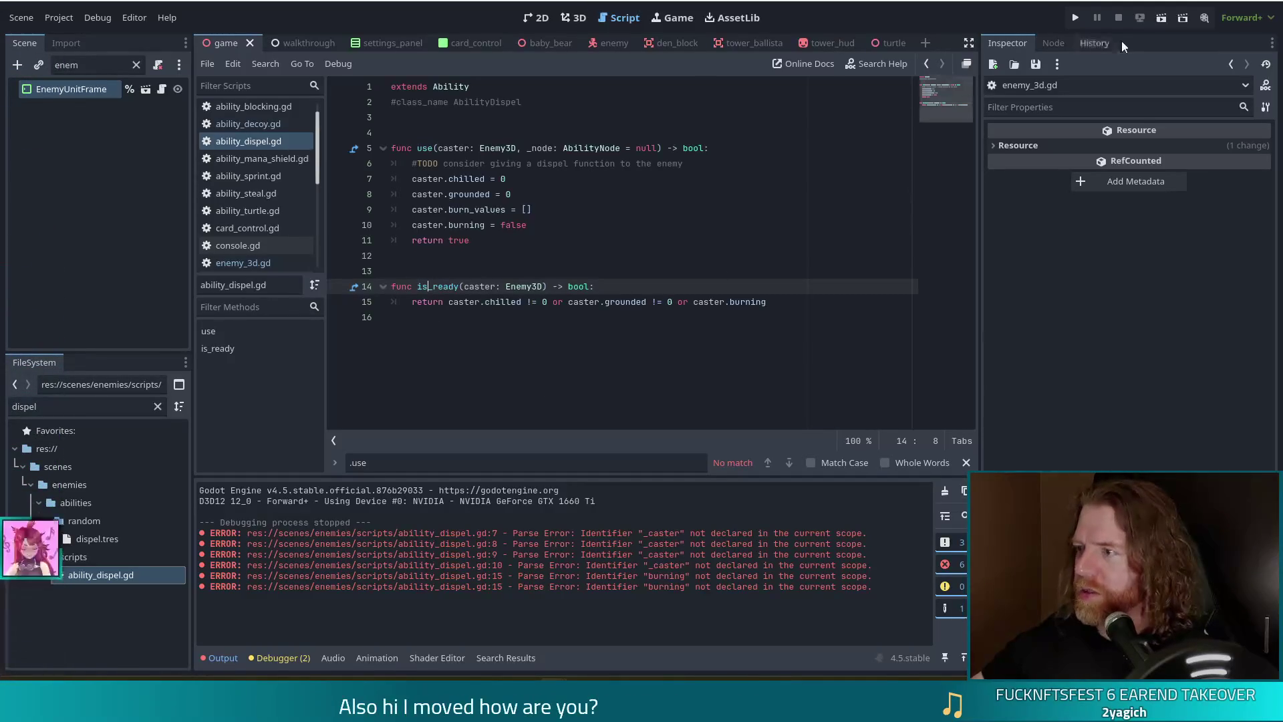
click(1078, 18)
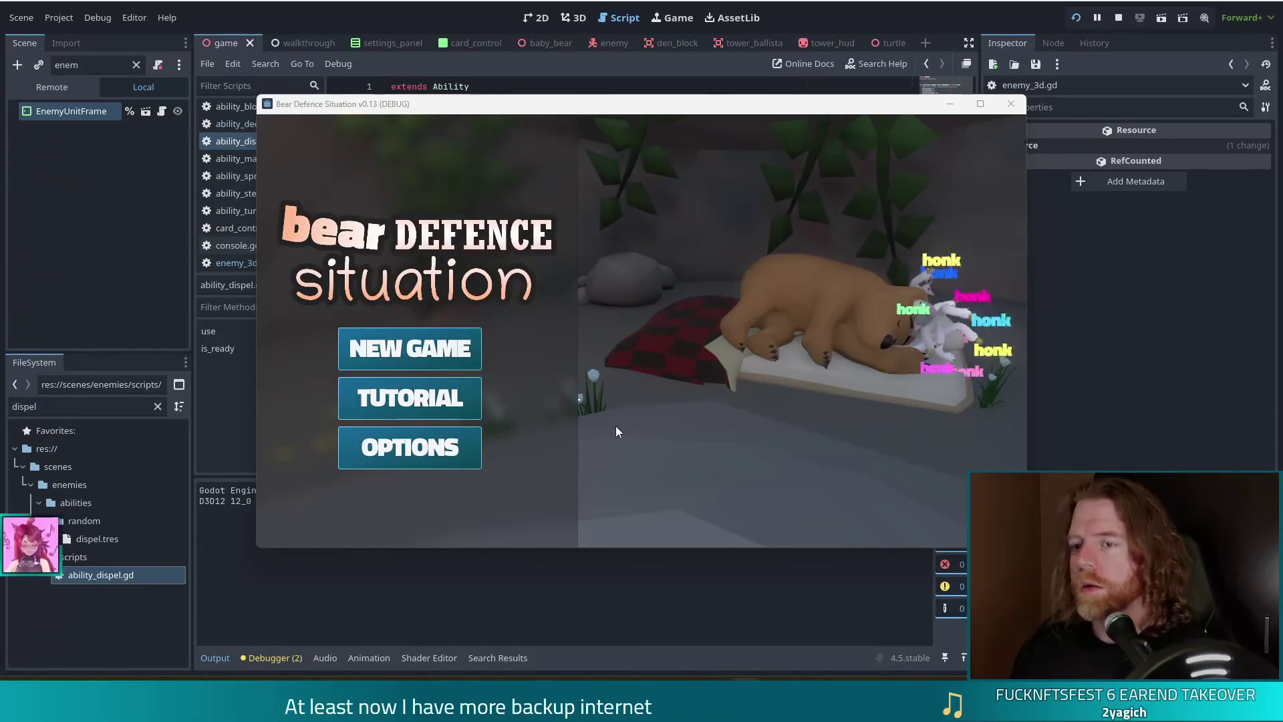
Start a new game and grant test-kit resources with the set_kit console command.
click(414, 353)
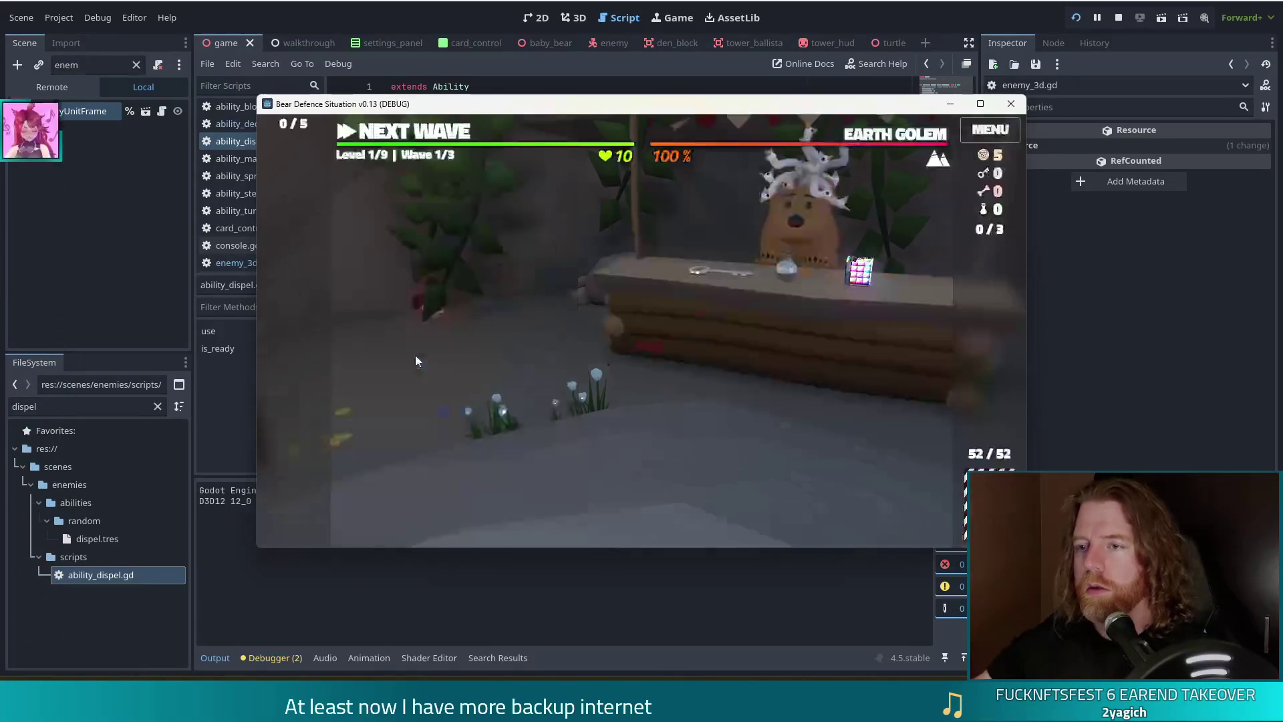
key(grave)
text(set_kit)
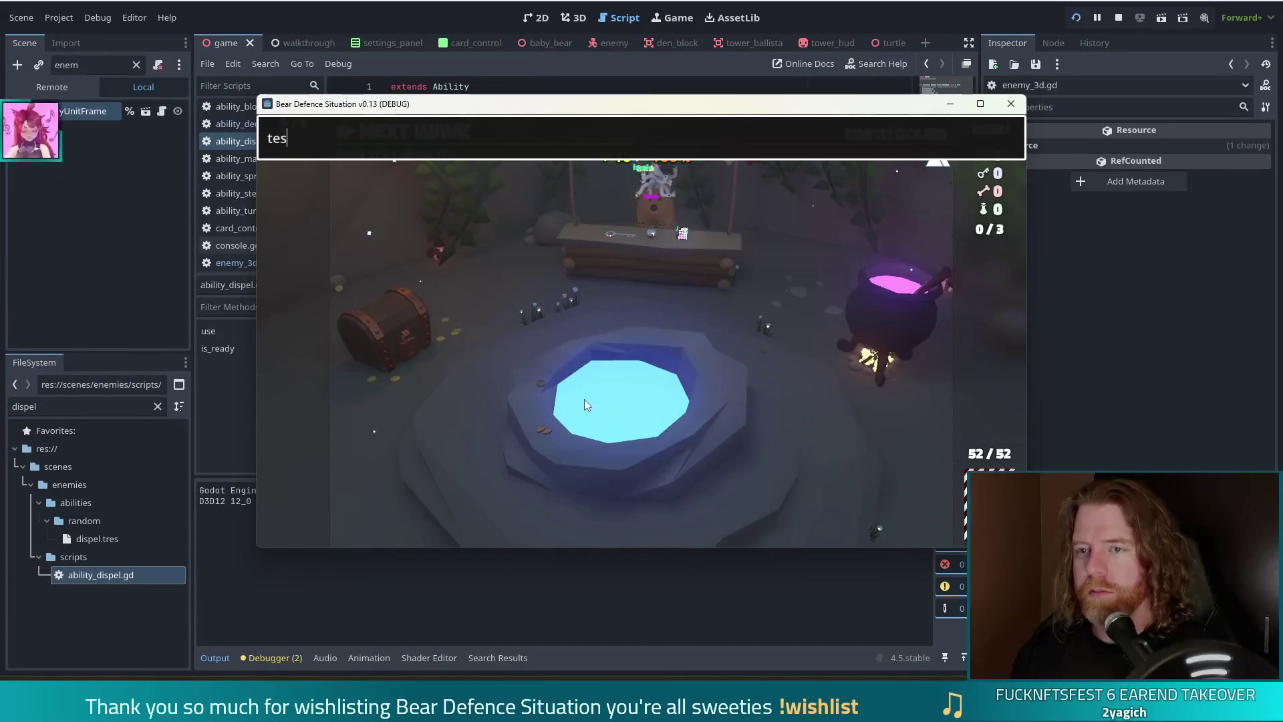
key(Return)
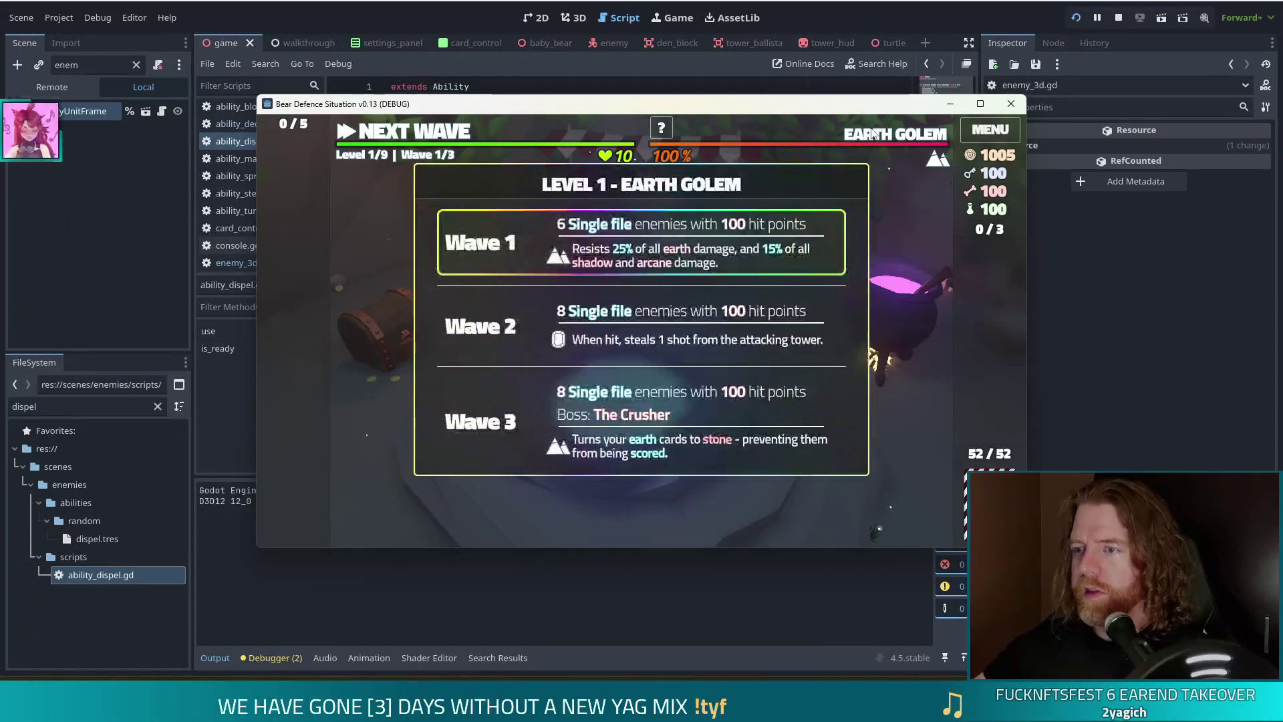
Run 'set_ability dispel' in the console to give wave 2 enemies the dispel ability.
key(grave)
key(BackSpace)
key(BackSpace)
key(BackSpace)
text(set_ability dis)
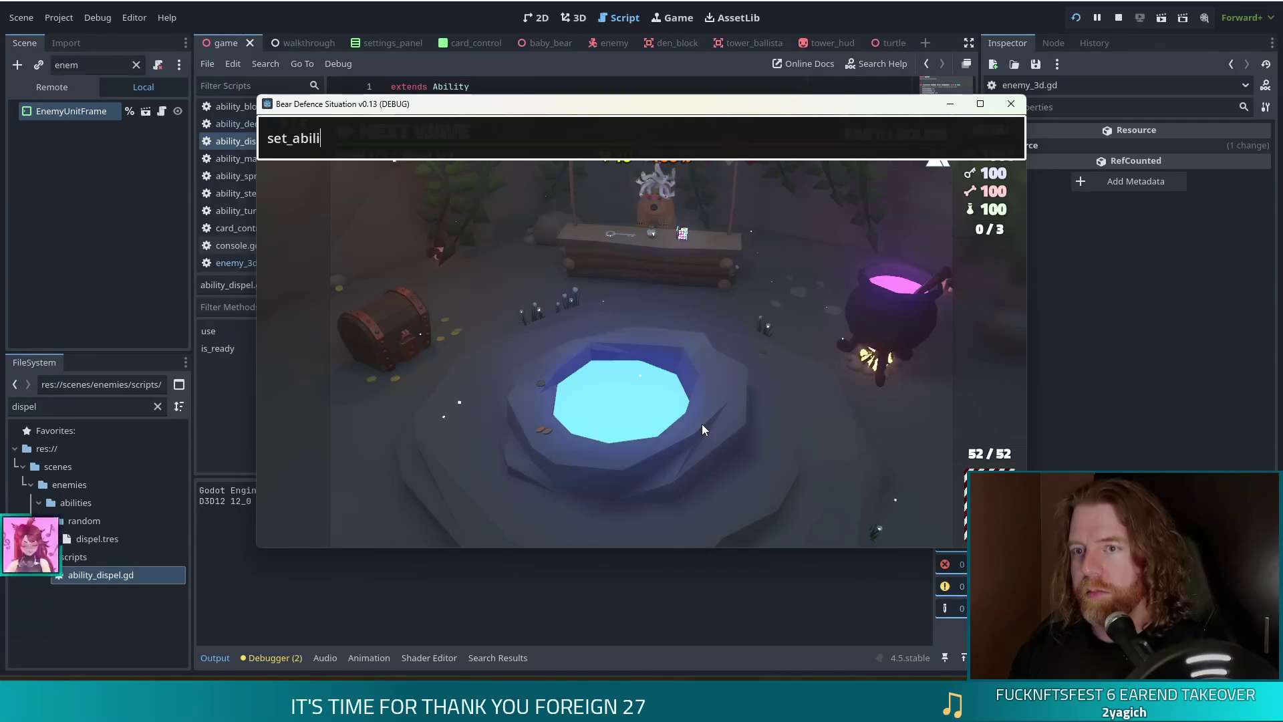
text(pel)
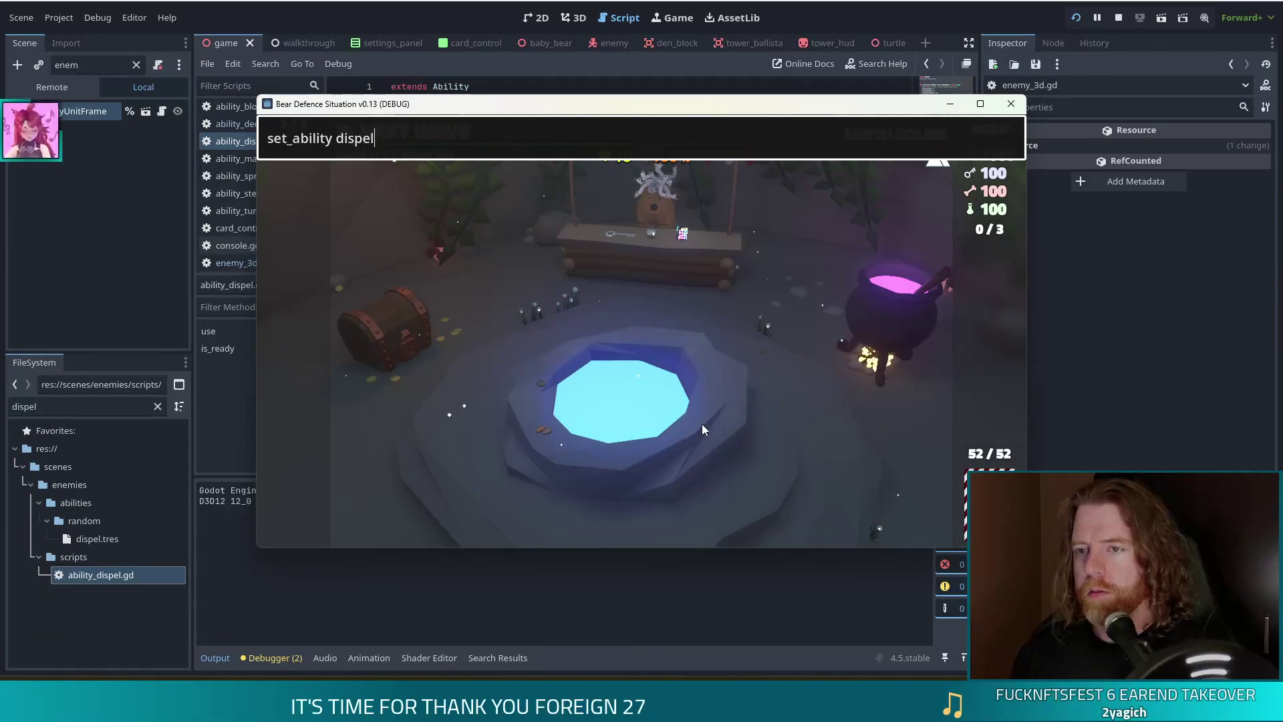
key(Return)
mouse_move(885, 138)
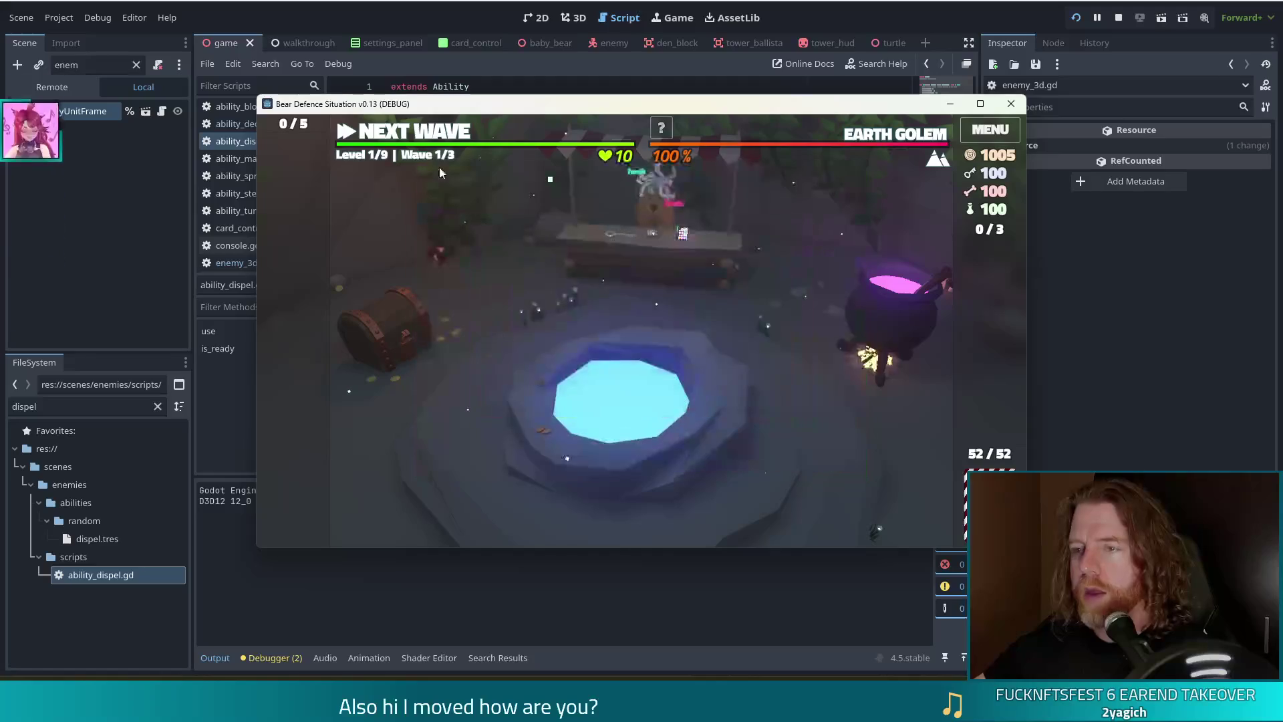
Enter the Earth Golem map, build an Ice Tower from the 8 of Water card mid-map, and fight wave 2.
click(432, 131)
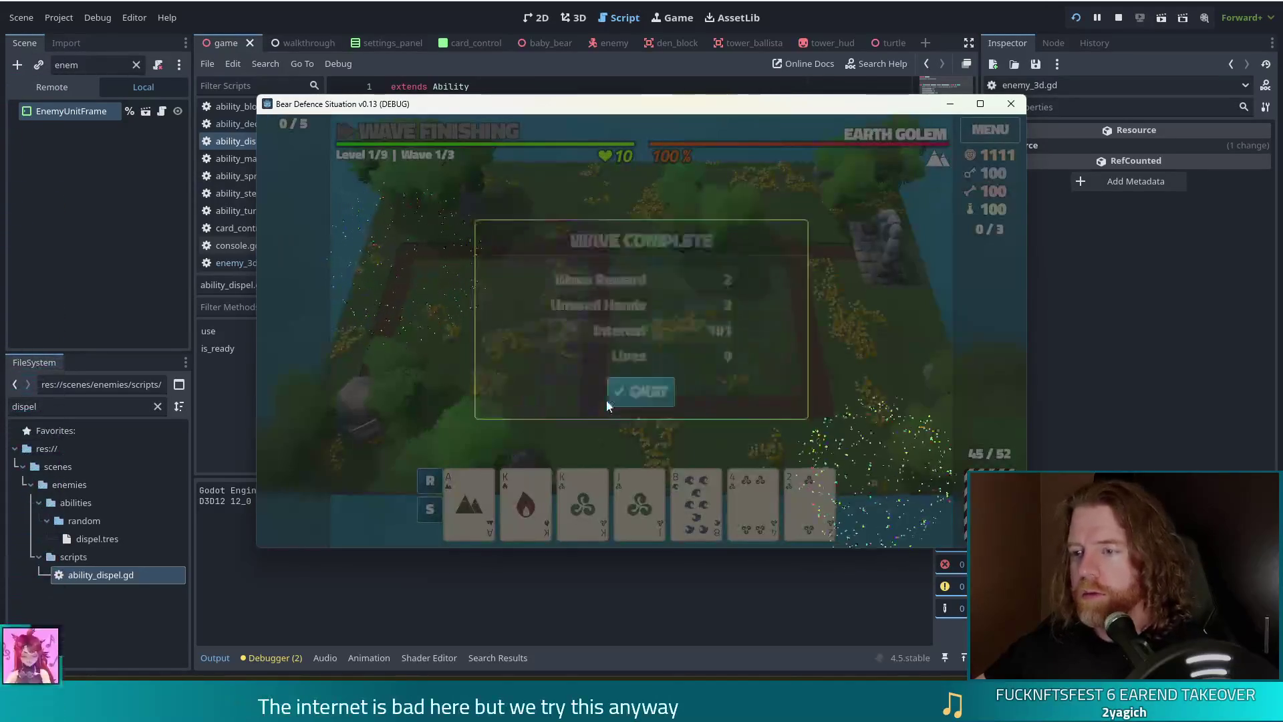
click(611, 395)
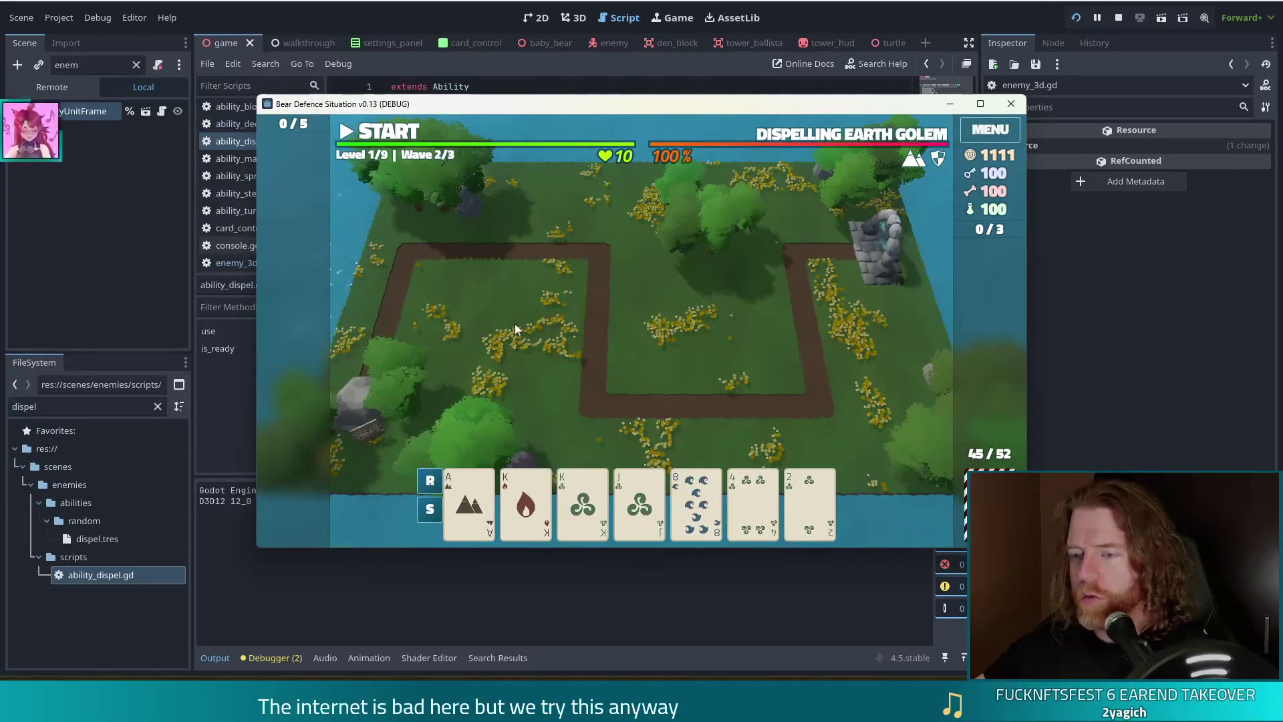
click(695, 498)
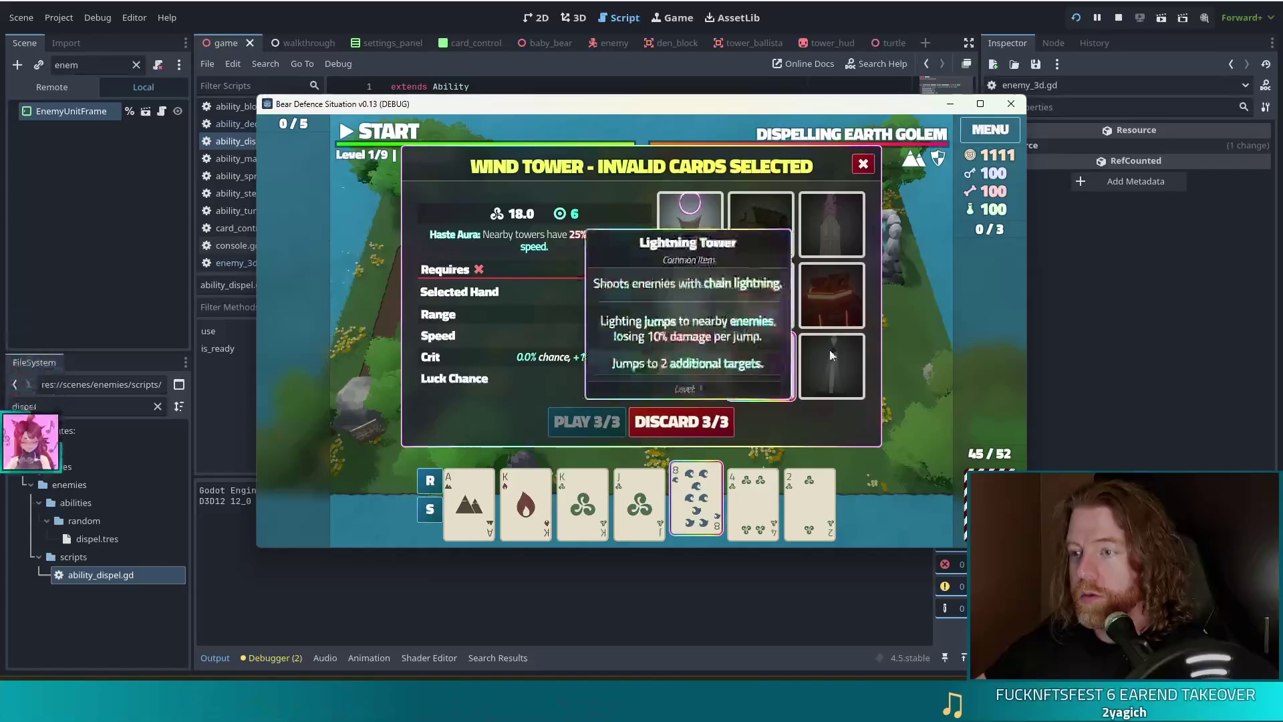
click(695, 316)
click(589, 428)
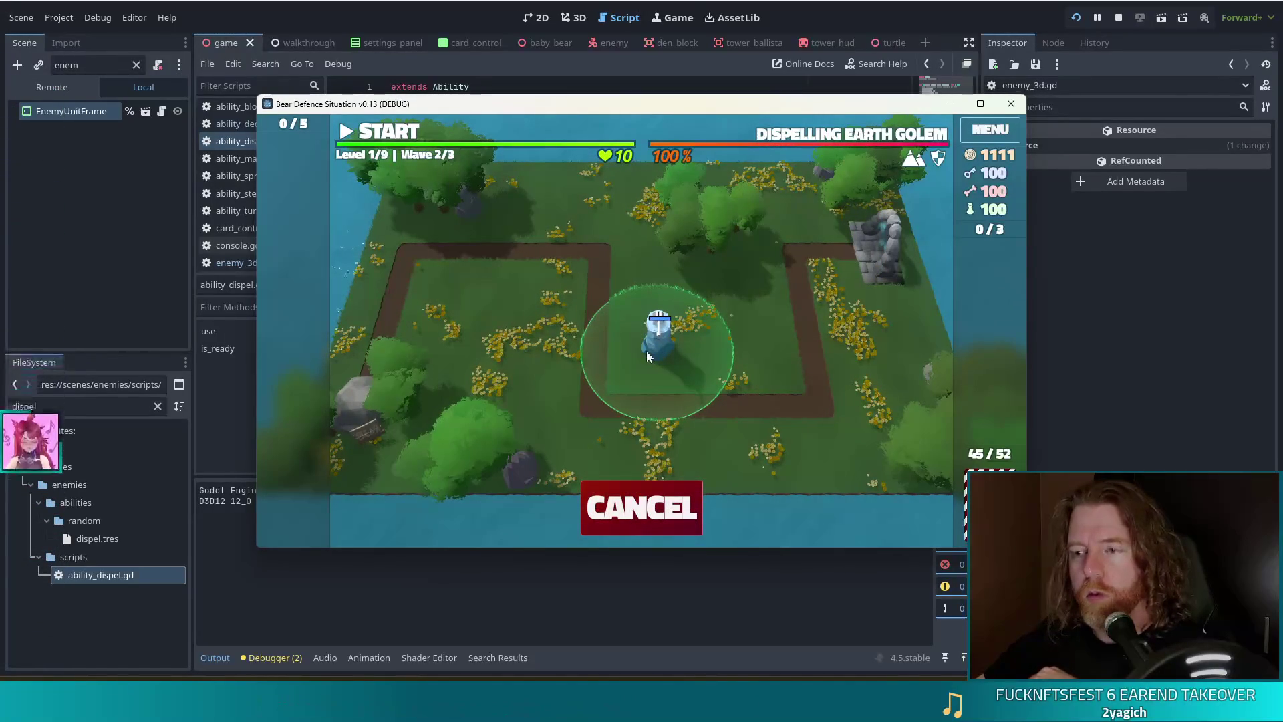
click(647, 351)
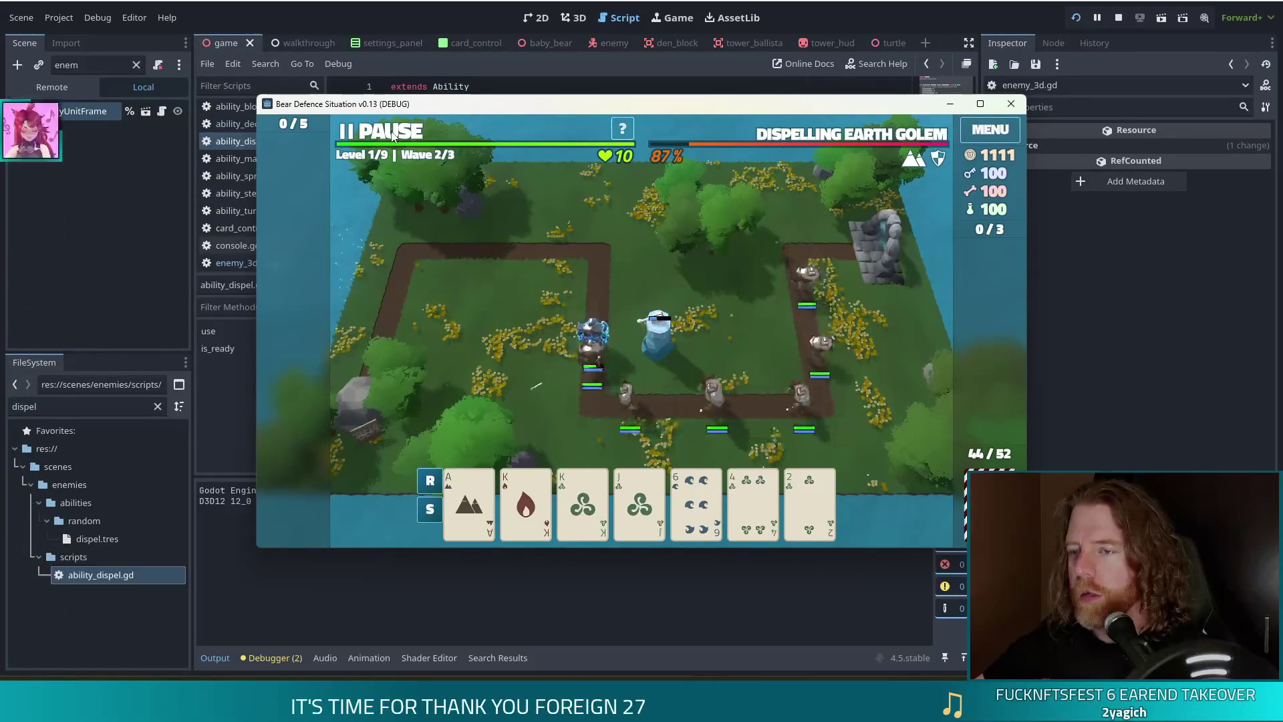
click(393, 136)
Tick Is Passive on dispel.tres, save, and relaunch the game.
click(141, 535)
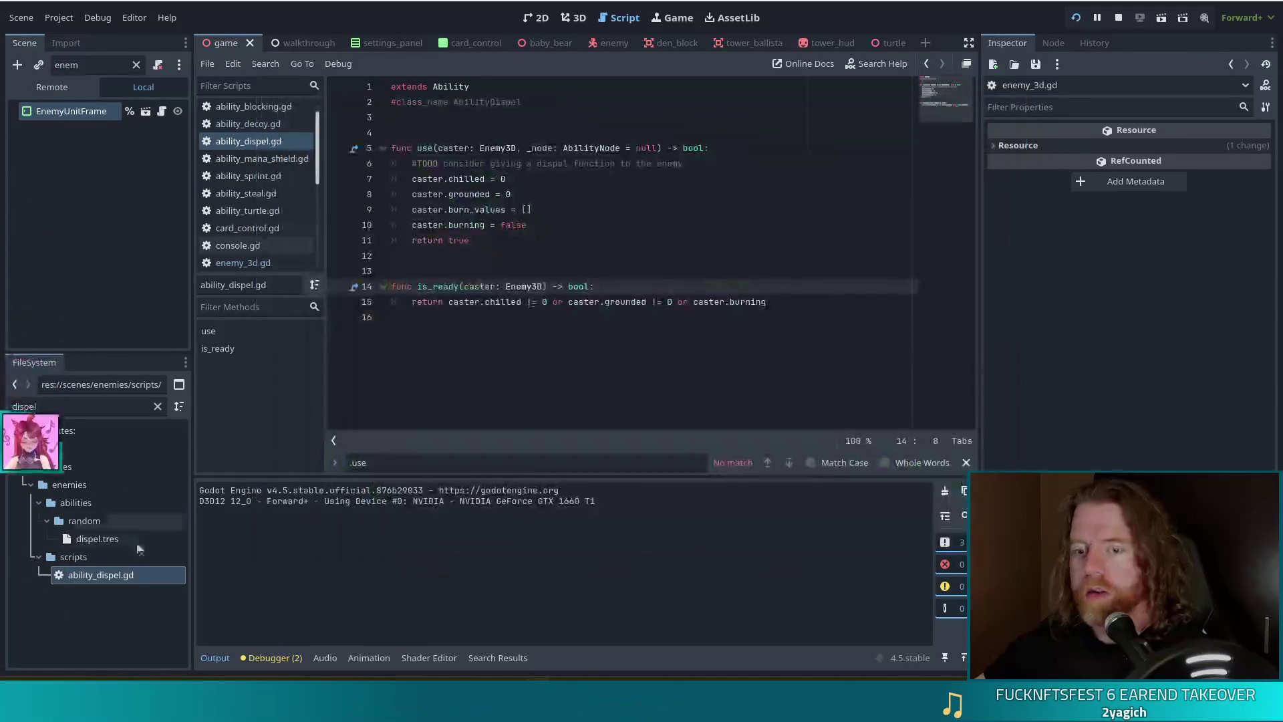
click(98, 539)
click(1140, 380)
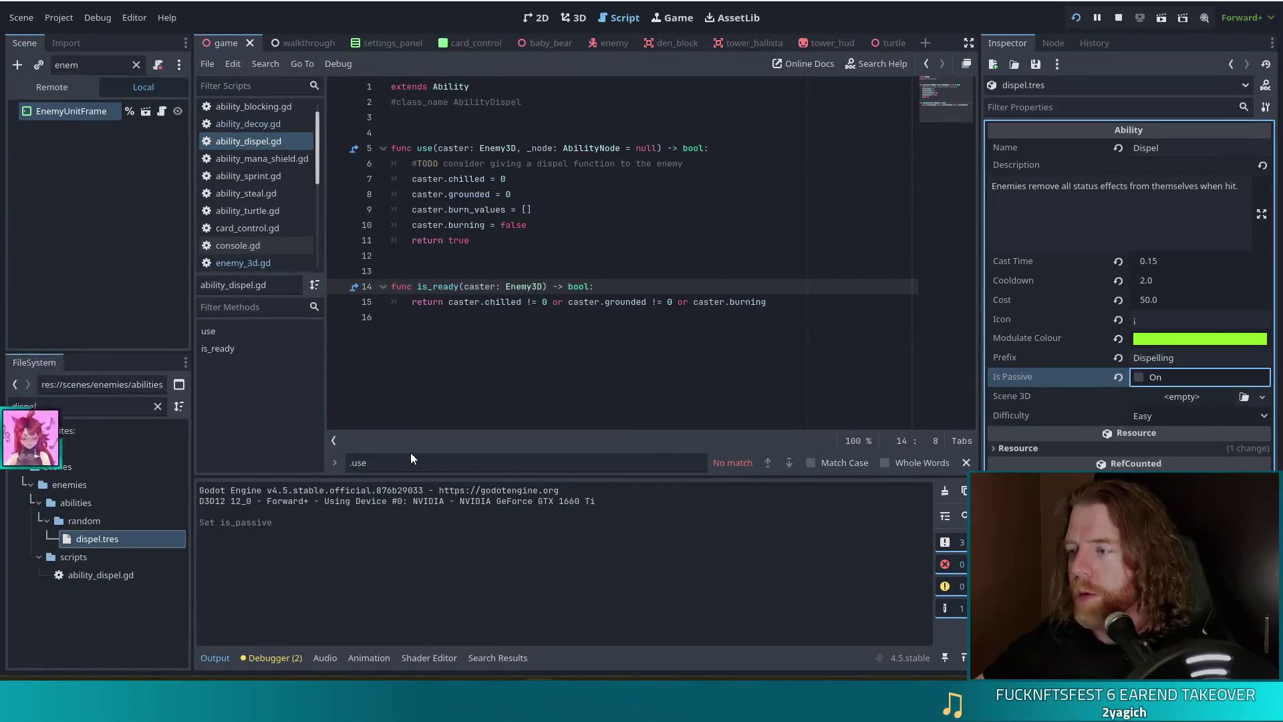
click(539, 225)
key(ctrl+s)
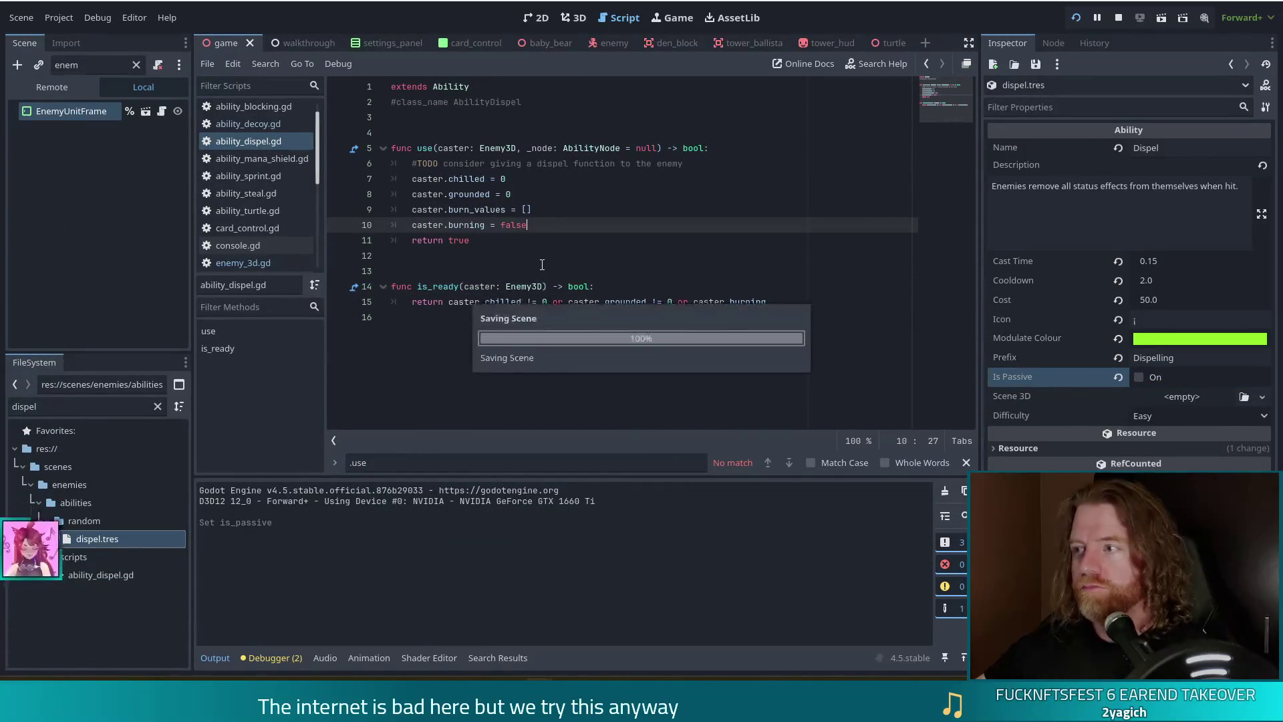
click(1074, 19)
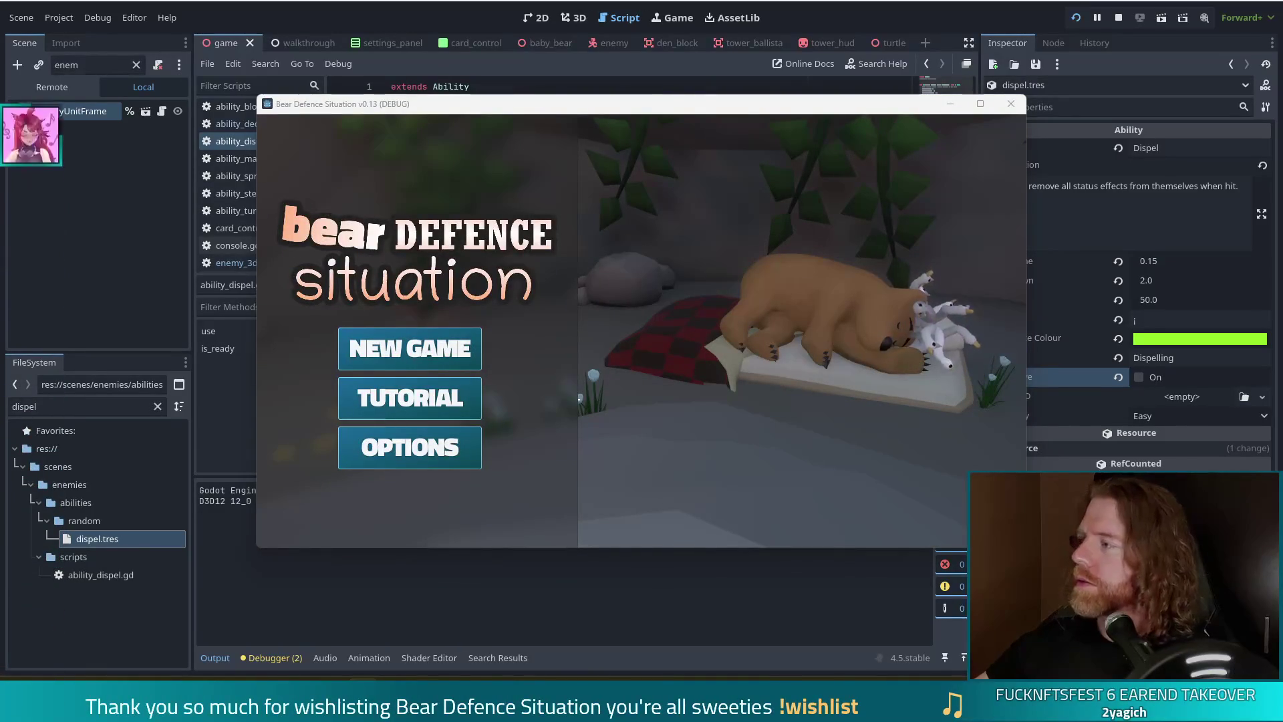
Start a new game and run the test_kit console command for resources.
click(432, 357)
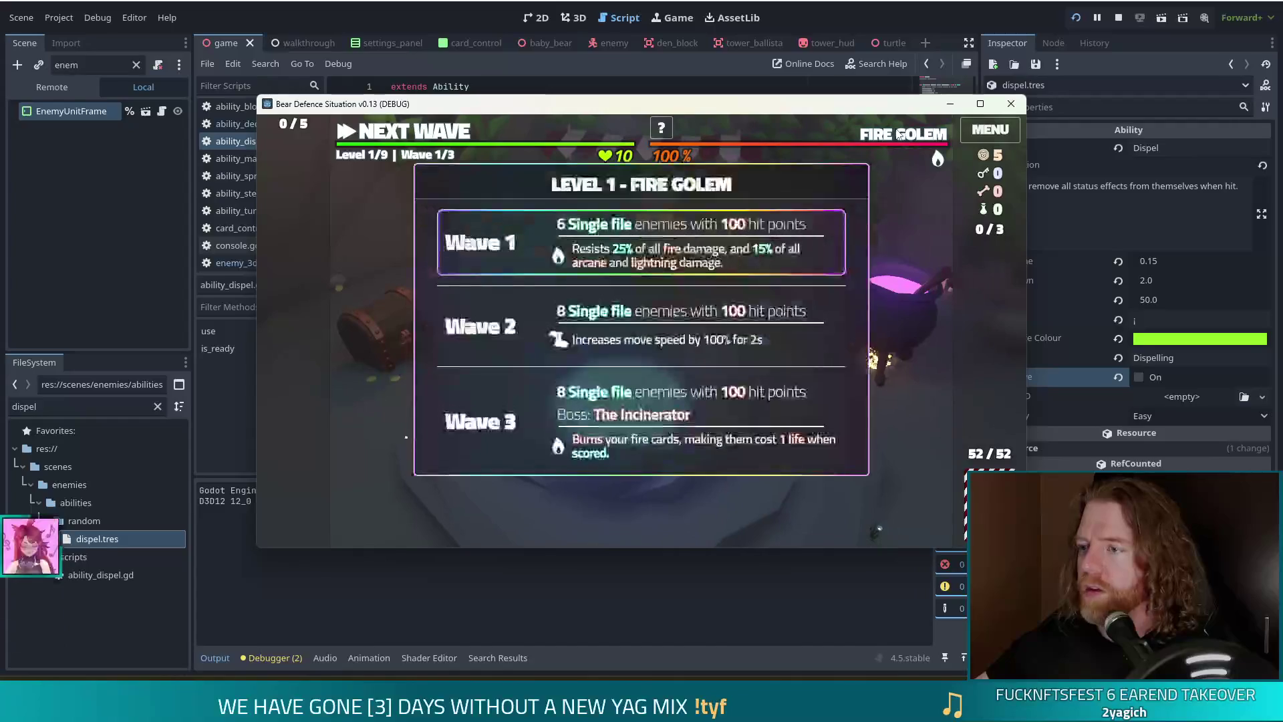
key(grave)
text(set_a)
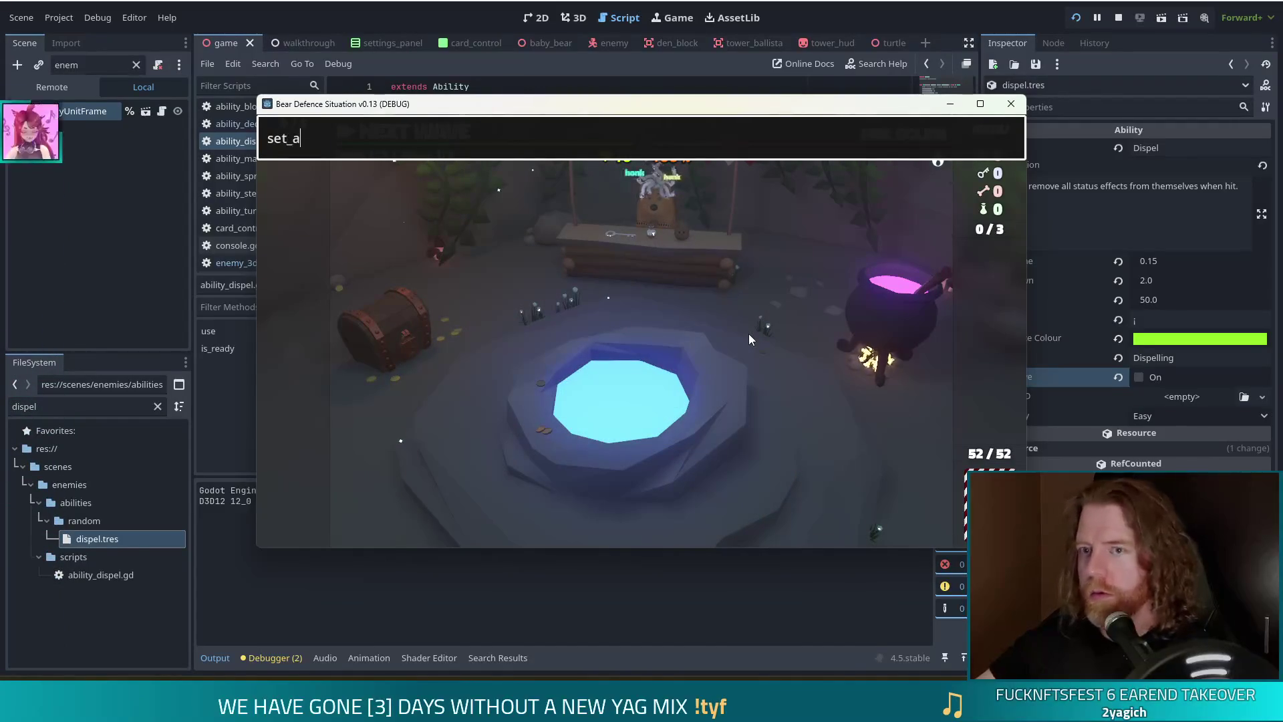
text(bility dispel)
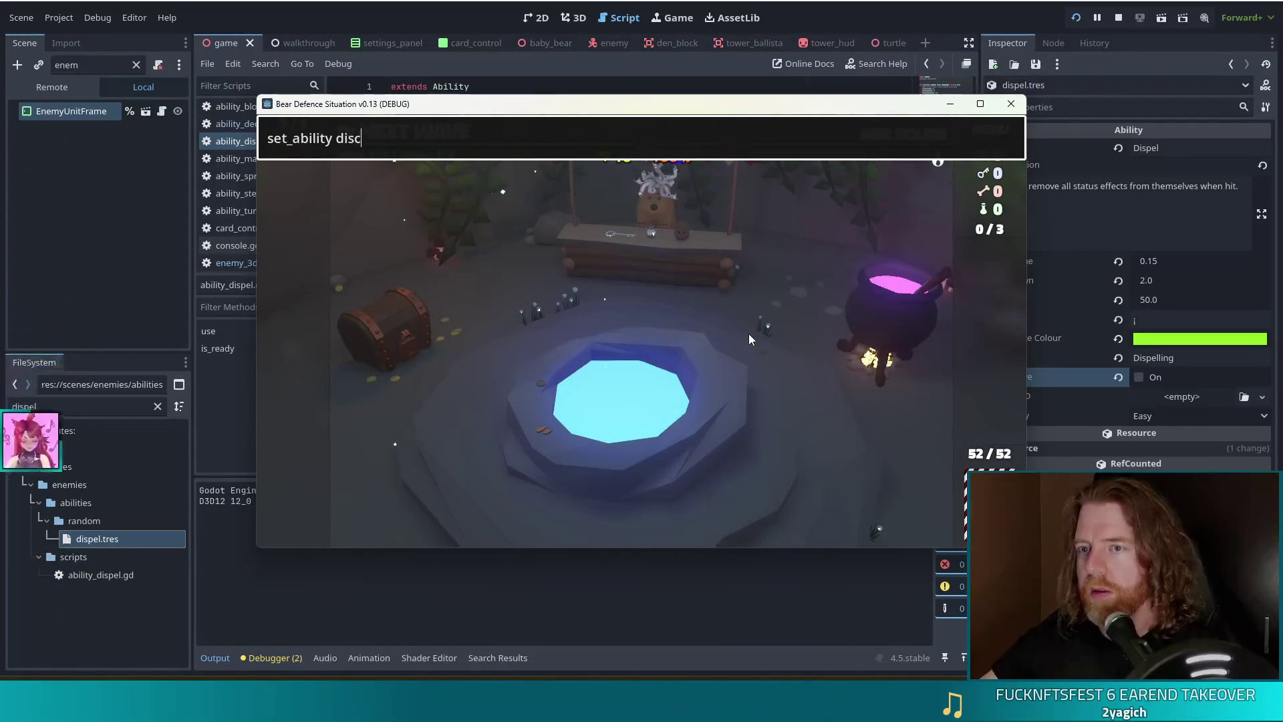
key(ctrl+a)
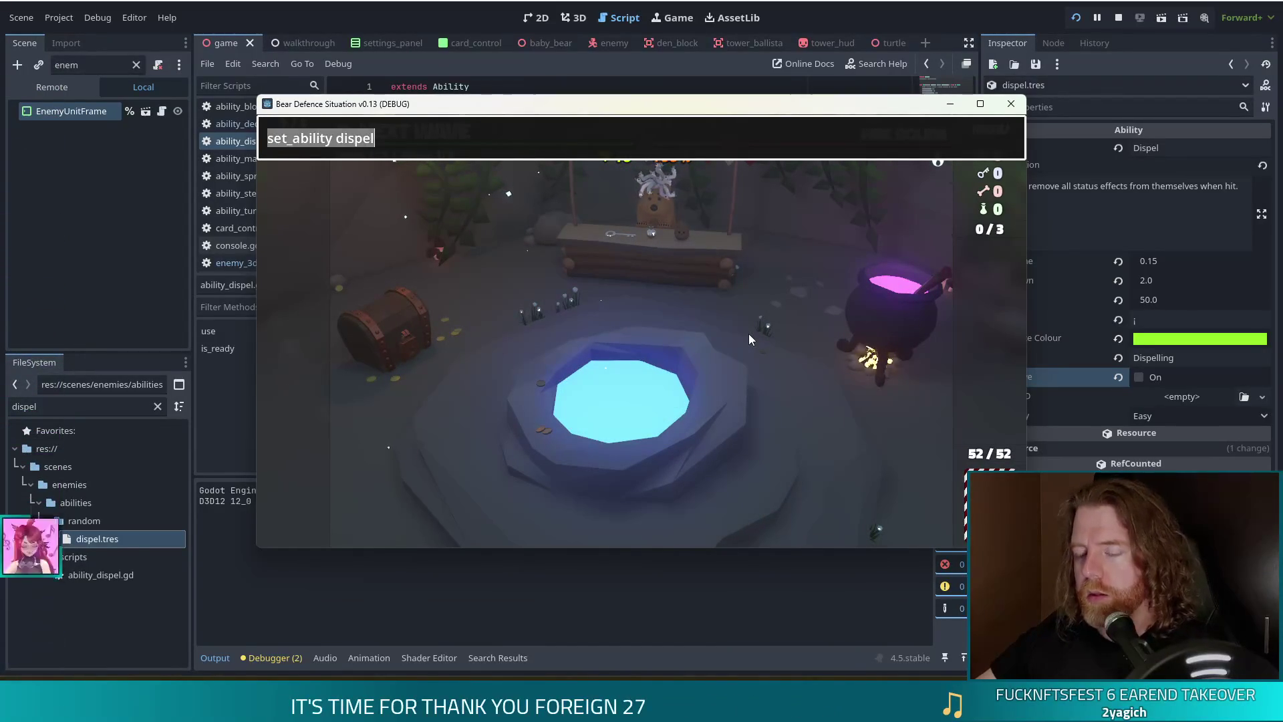
text(test_kit)
key(Return)
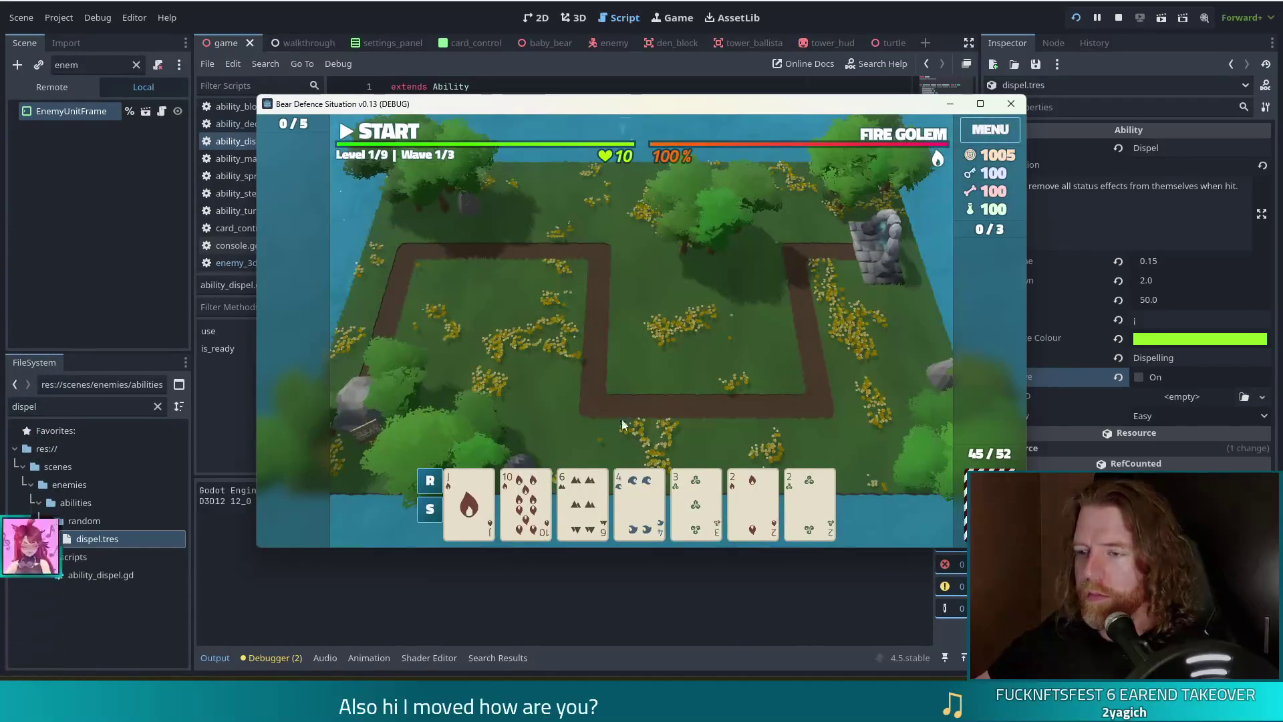
Build an Ice Tower from the 4 of Water inside the path loop and start wave 1.
click(639, 501)
click(690, 294)
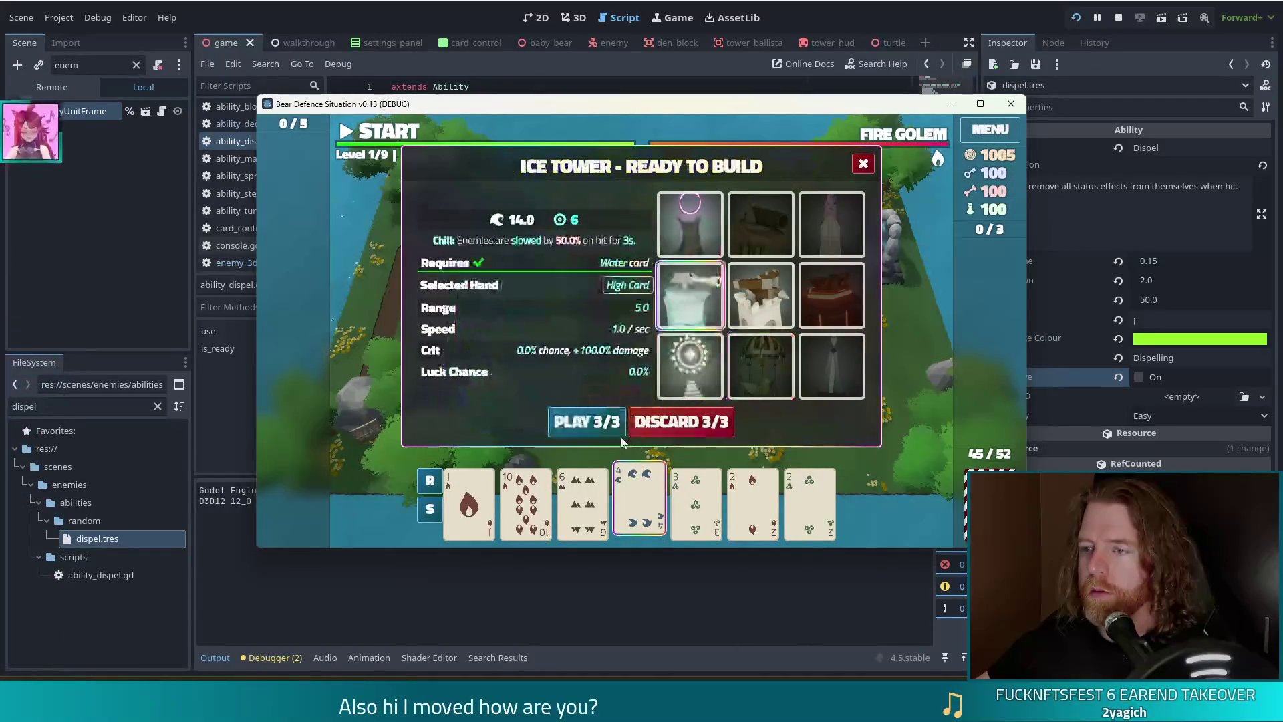
click(605, 422)
click(662, 344)
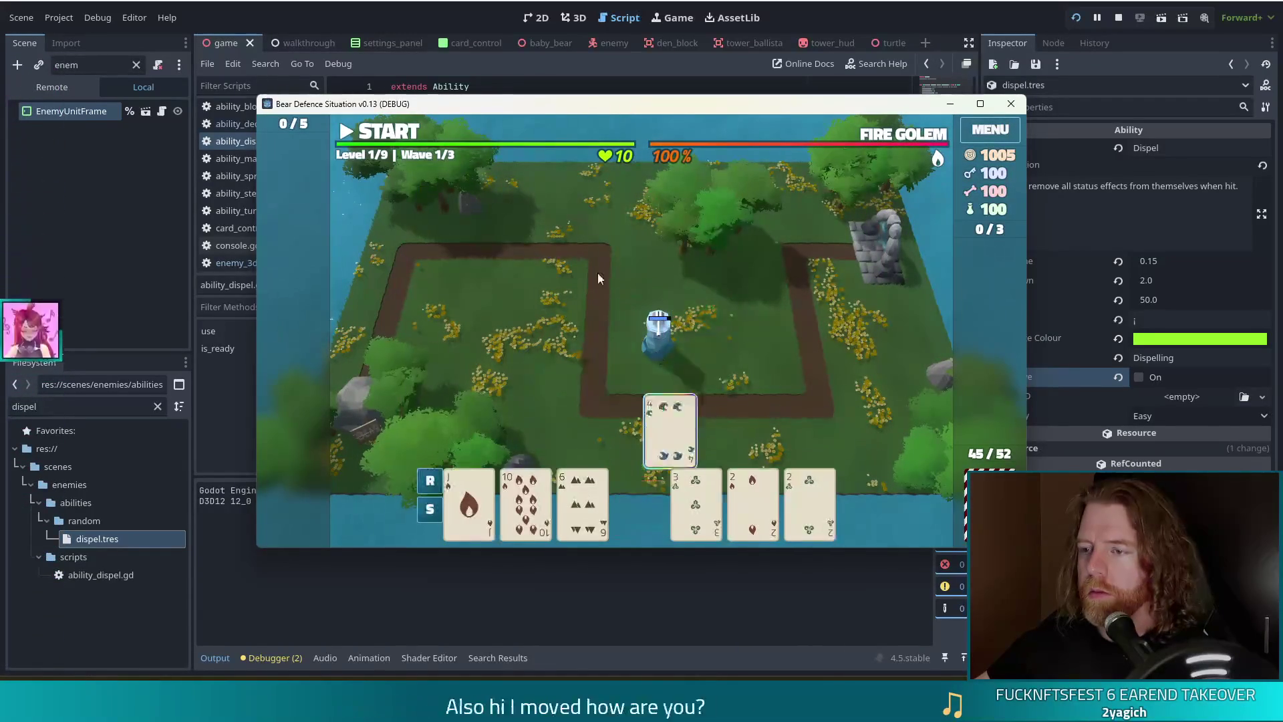
click(387, 136)
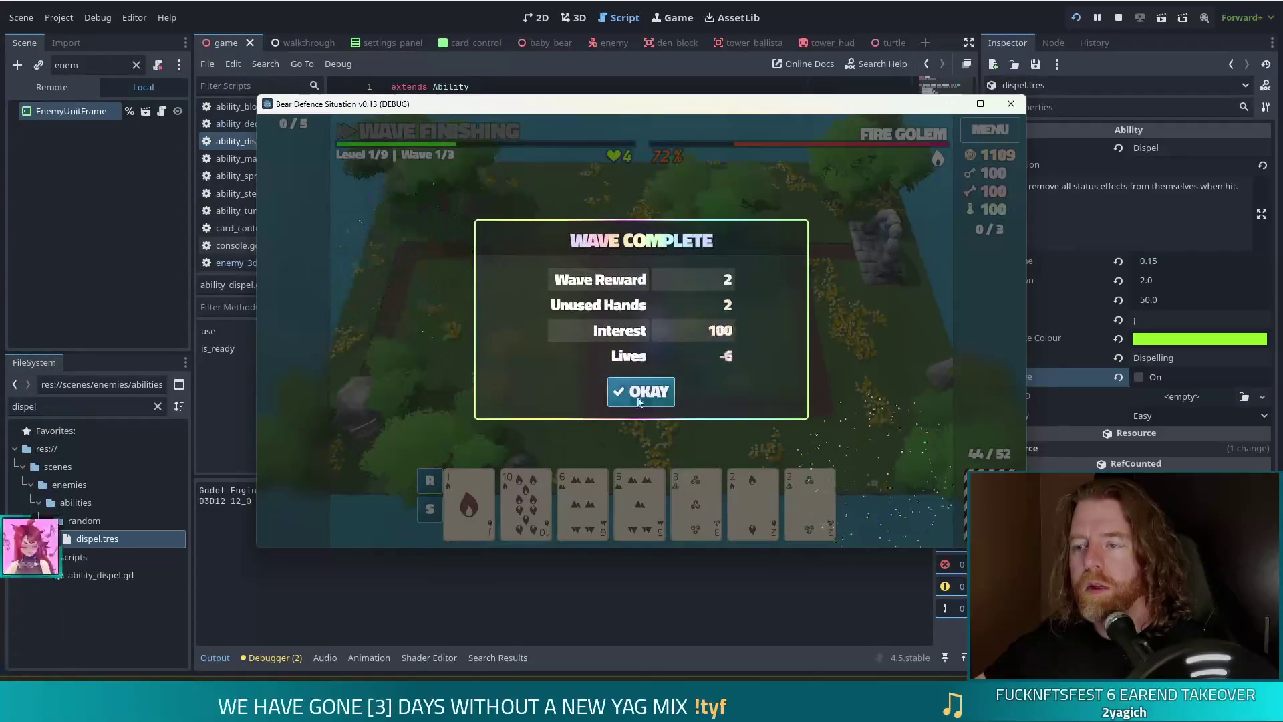
Dismiss the wave results and discard the two 2 cards for new ones.
click(641, 392)
click(752, 502)
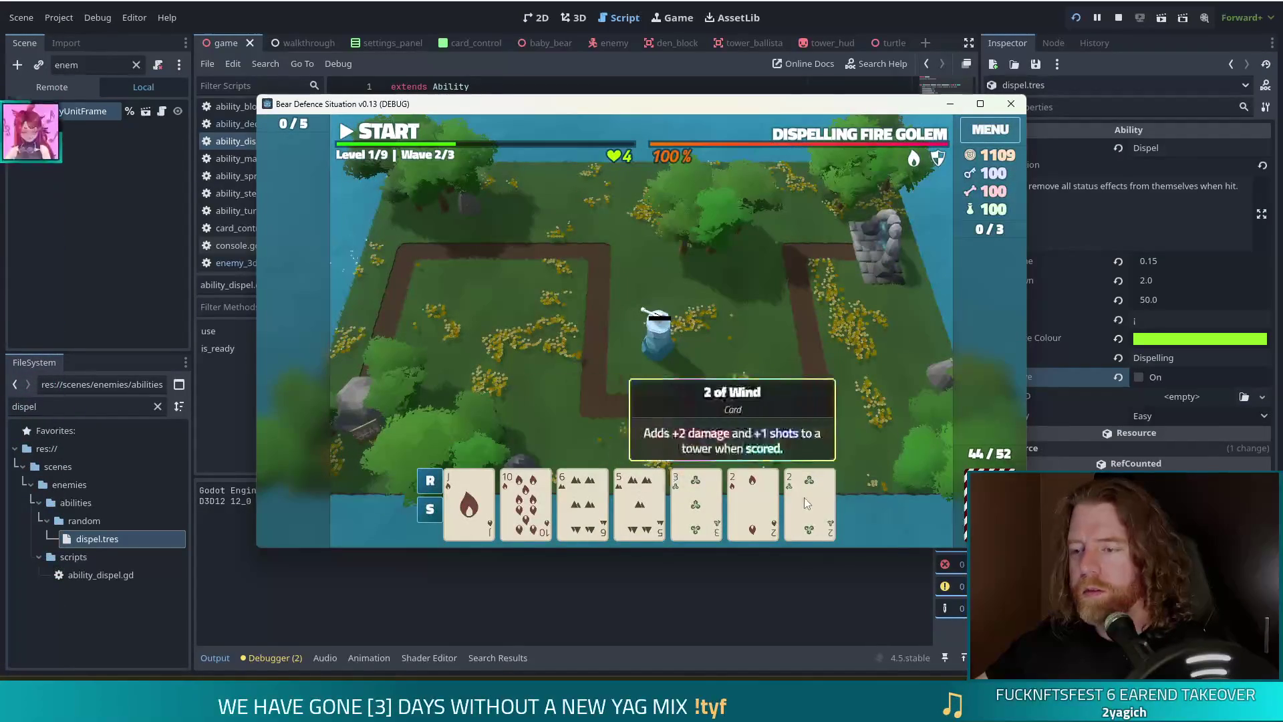
click(809, 501)
click(683, 431)
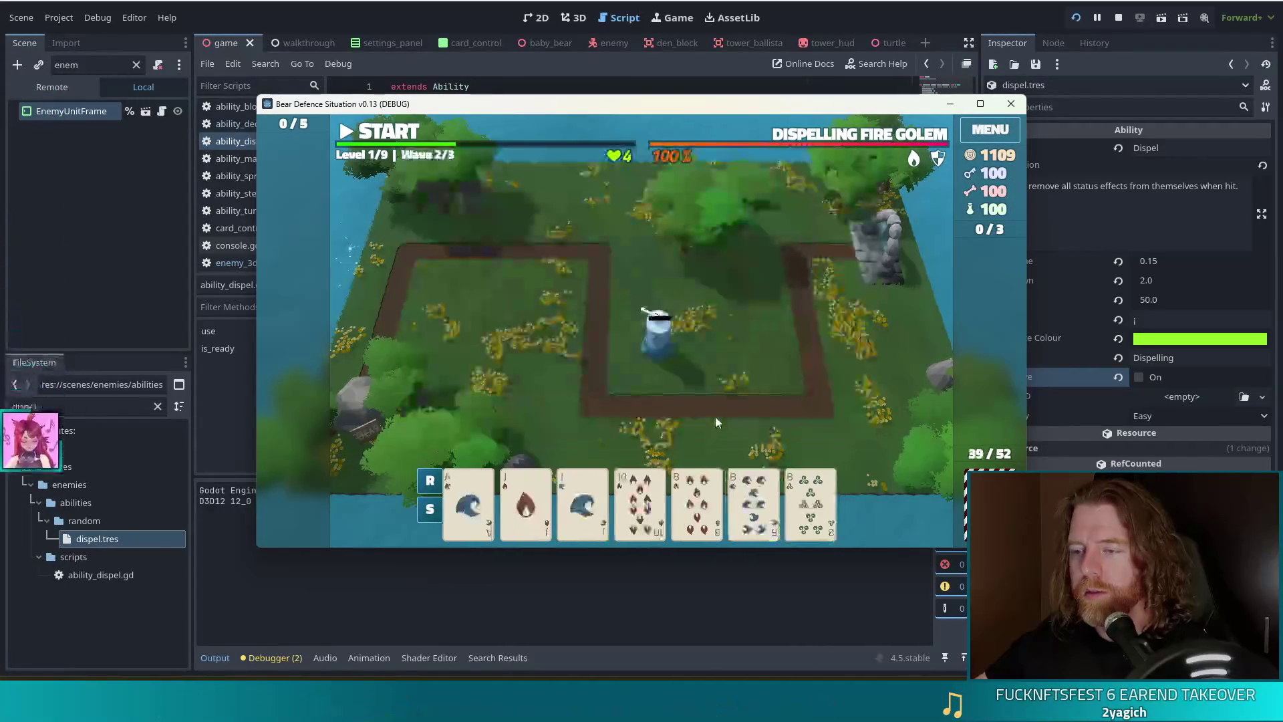
Build a second ice tower with the Jack, start wave 2, then stop and relaunch the game.
click(582, 501)
click(607, 429)
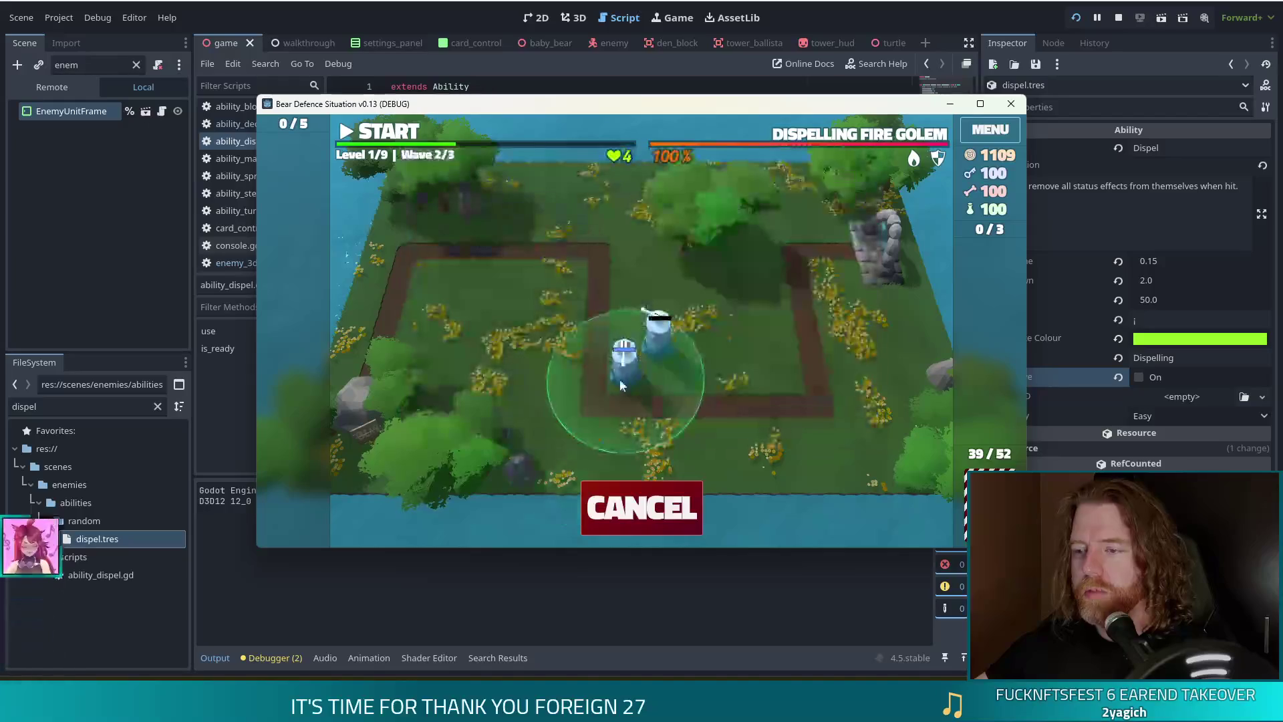
click(622, 379)
click(400, 137)
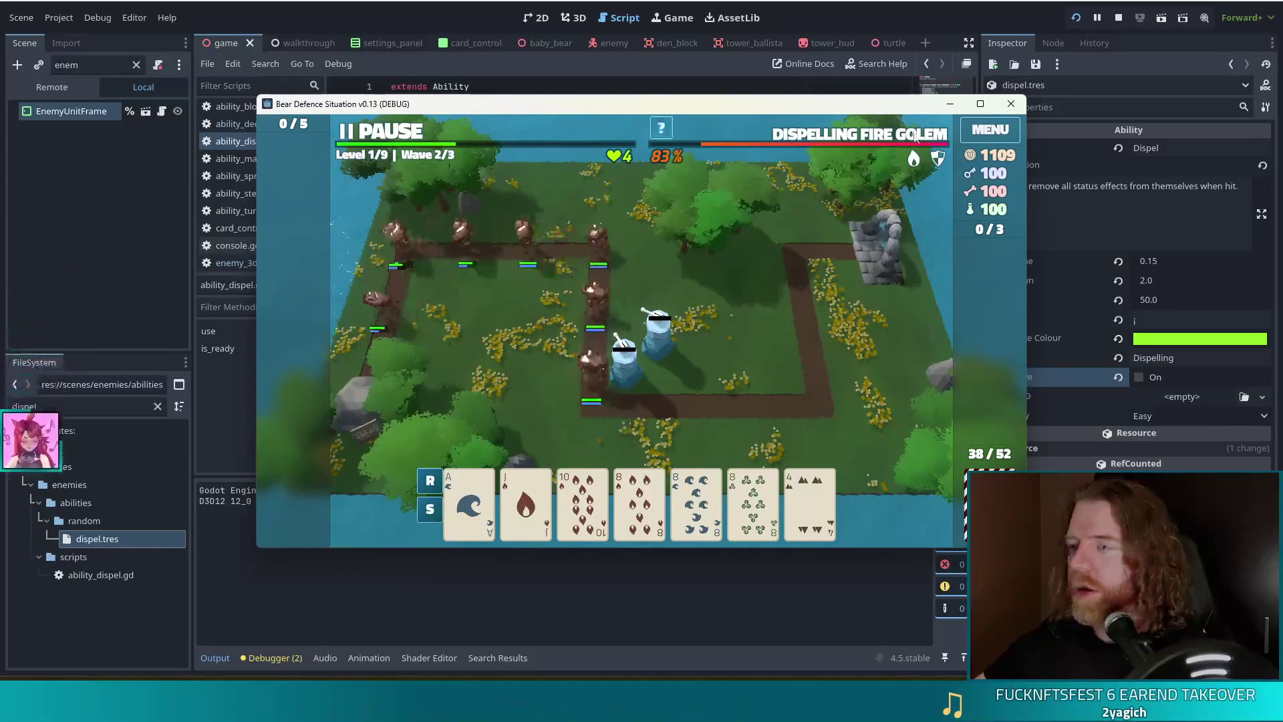
key(F8)
click(1074, 20)
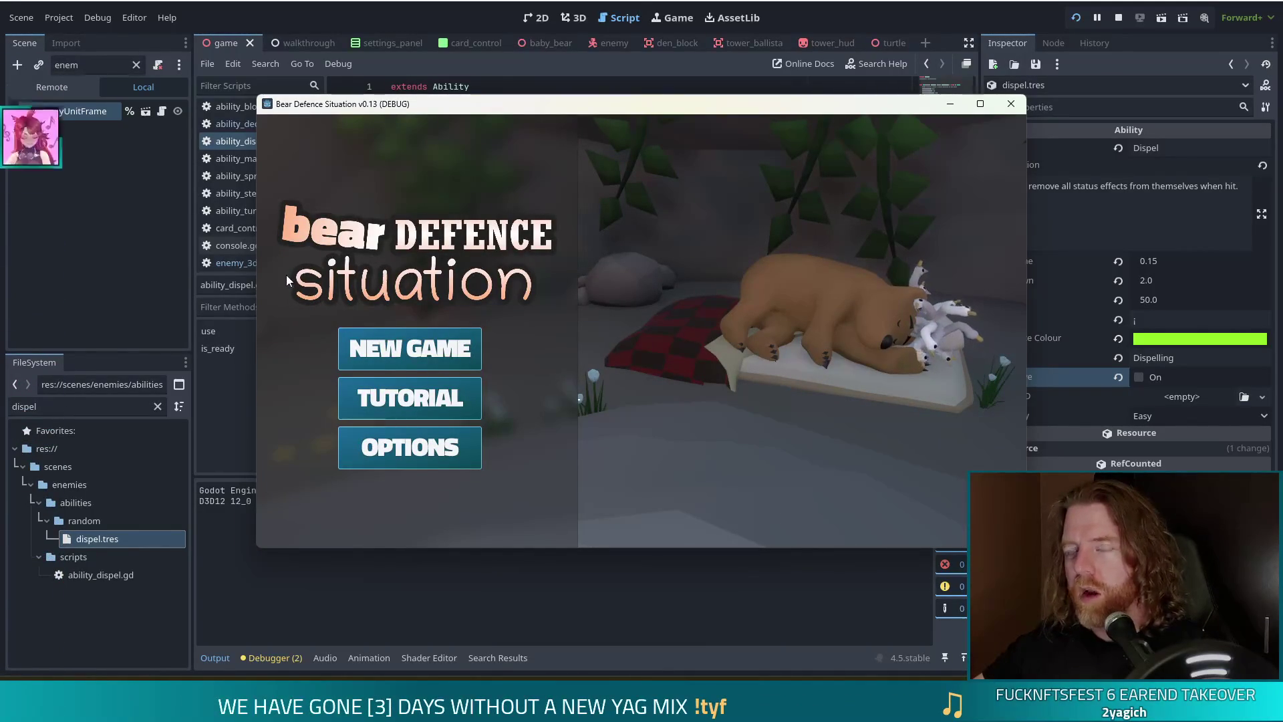
Begin a new game and run the test_kit and set_ability dispel console commands.
click(414, 351)
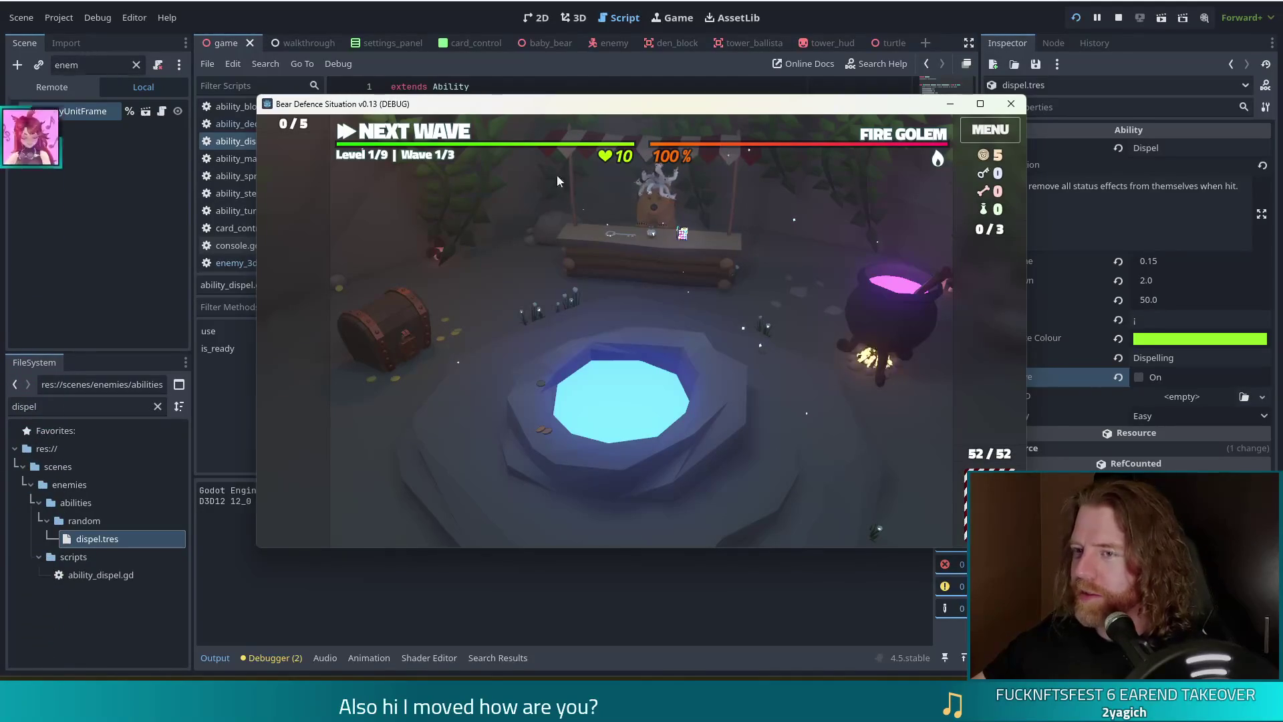
key(grave)
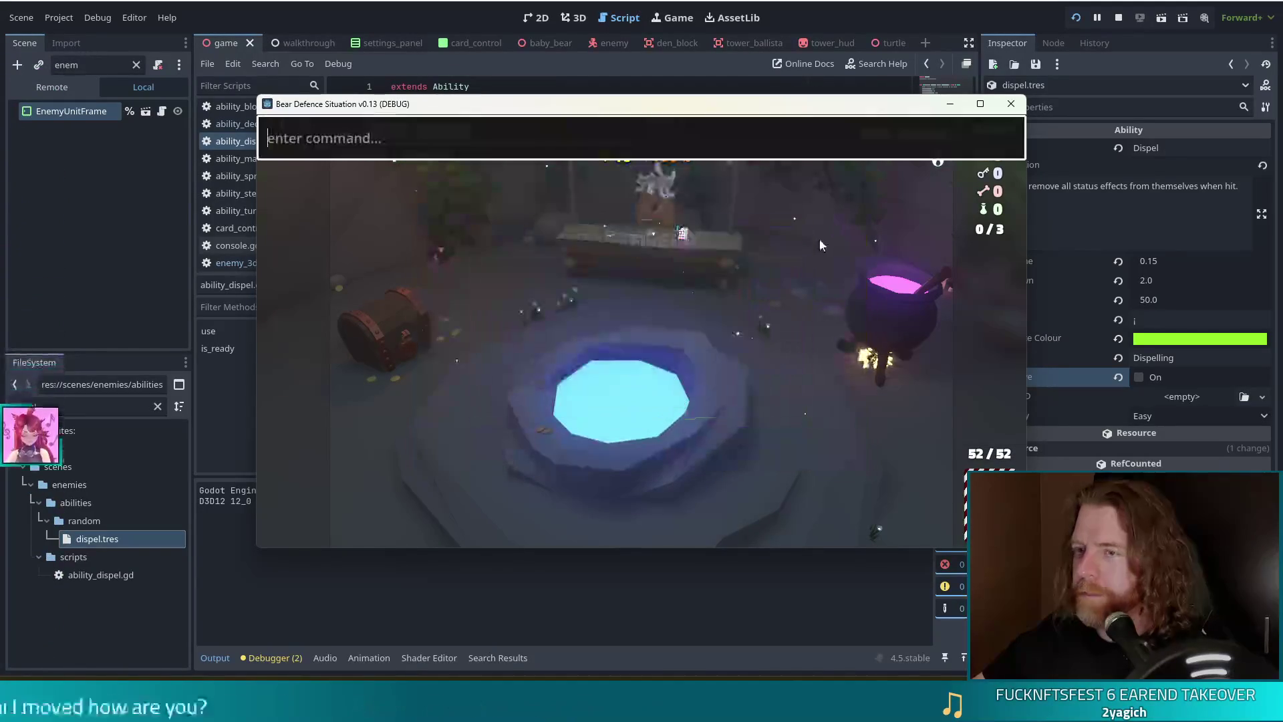
text(test_kit)
key(Return)
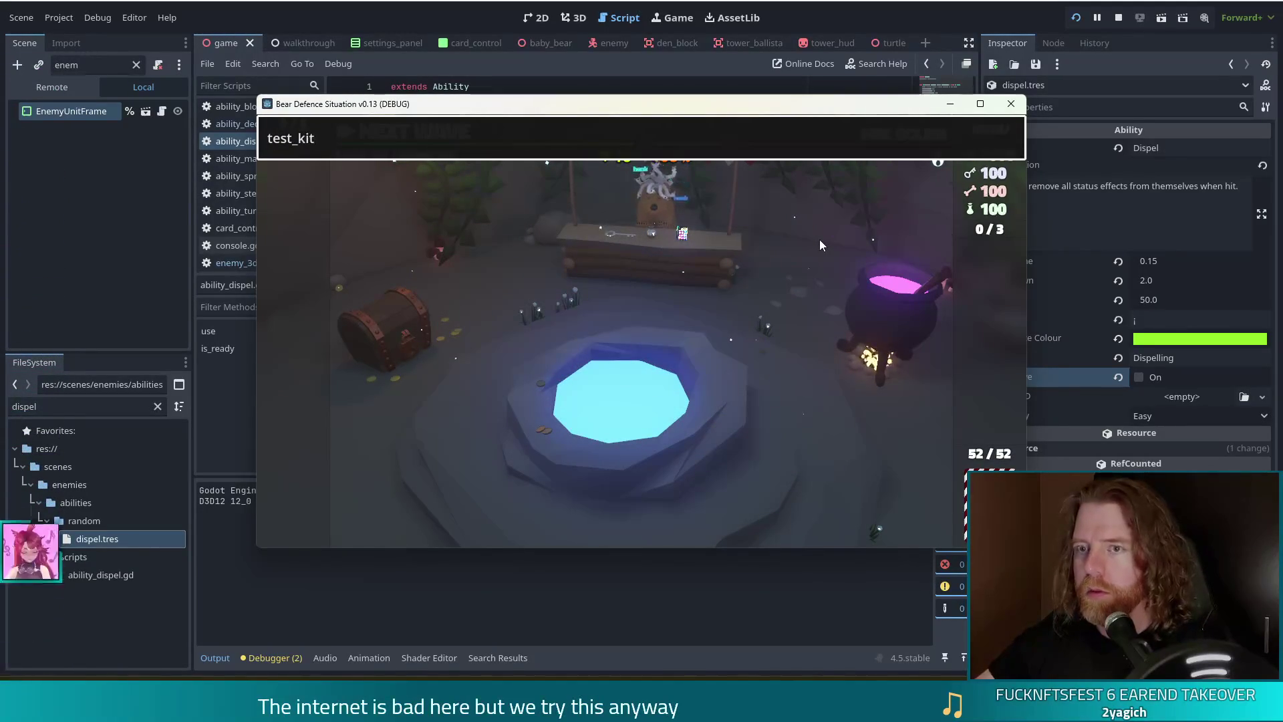
key(ctrl+a)
text(set_ability )
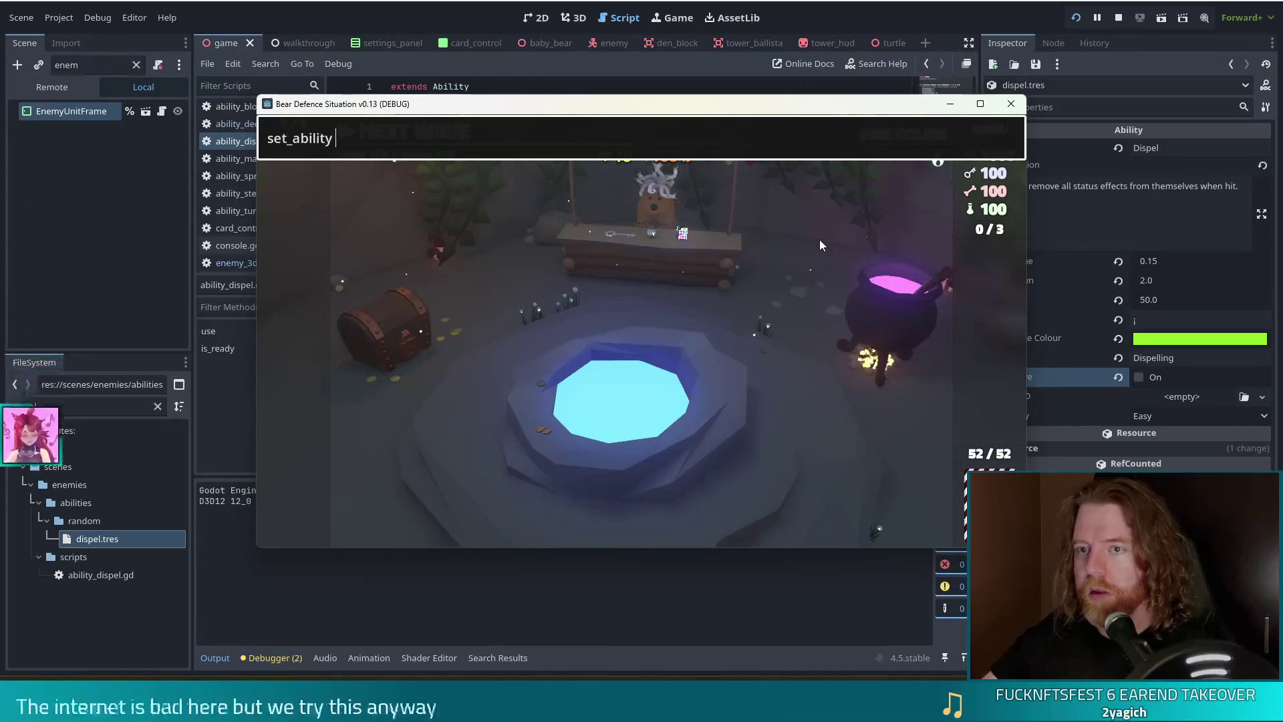
text(dispel)
key(Return)
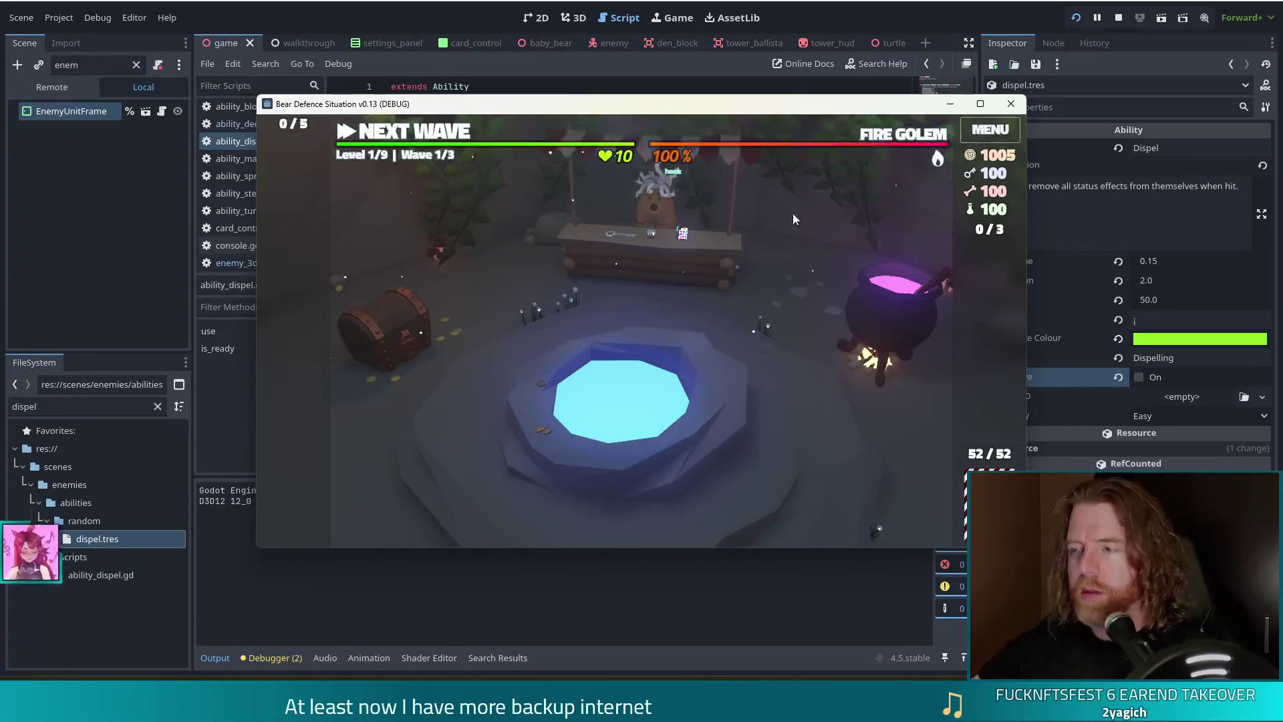
Leave the shop and build a Fire Tower from the 5 of Fire by the top-right path corner.
click(419, 135)
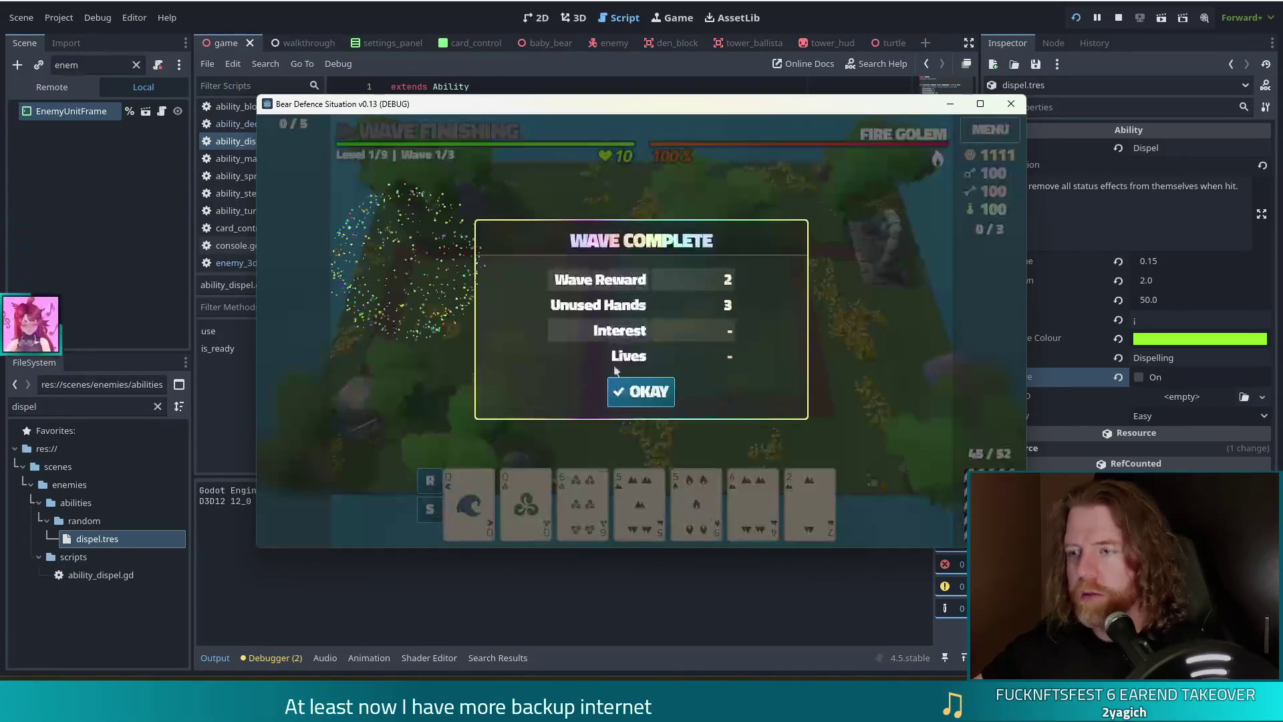
click(640, 391)
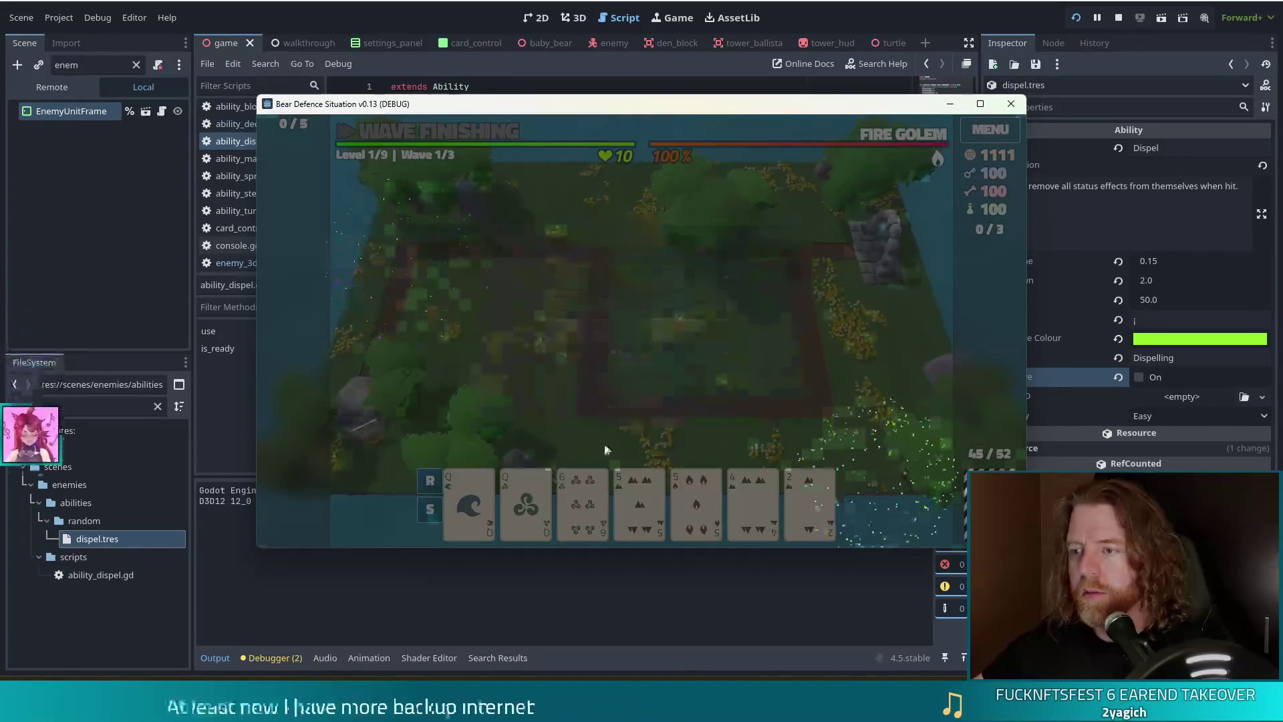
click(696, 501)
click(832, 295)
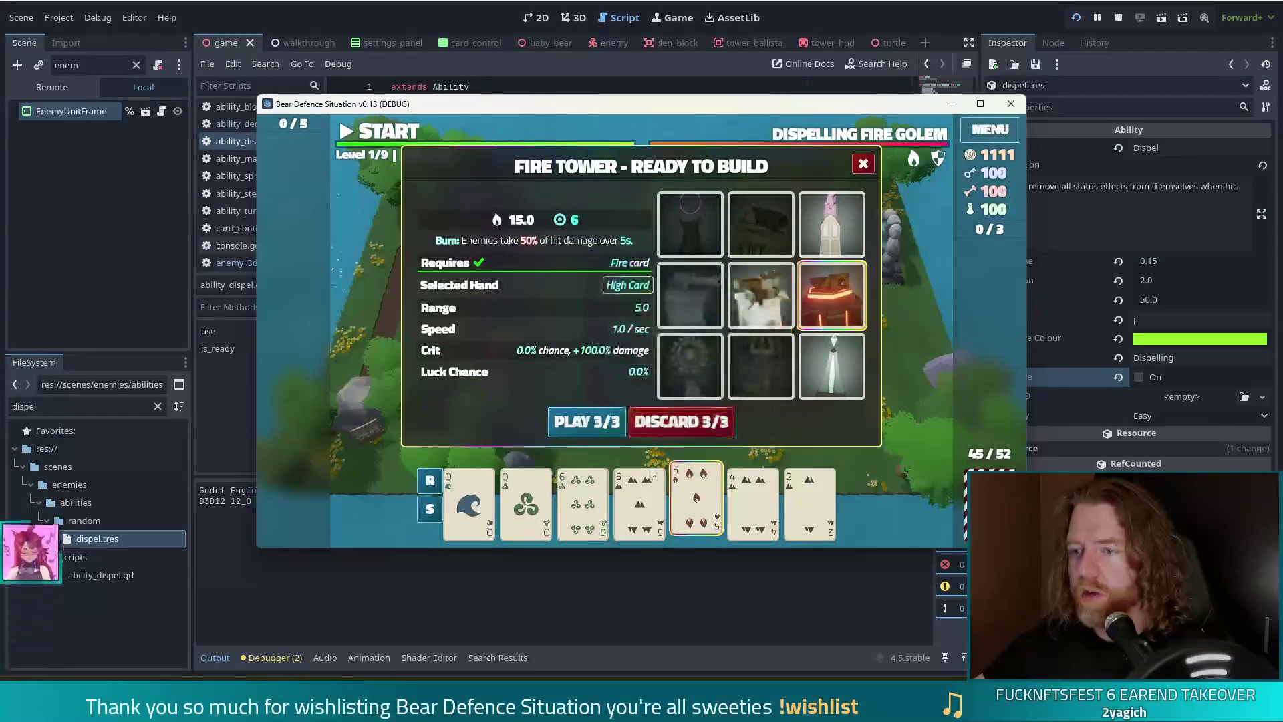
click(583, 422)
click(829, 284)
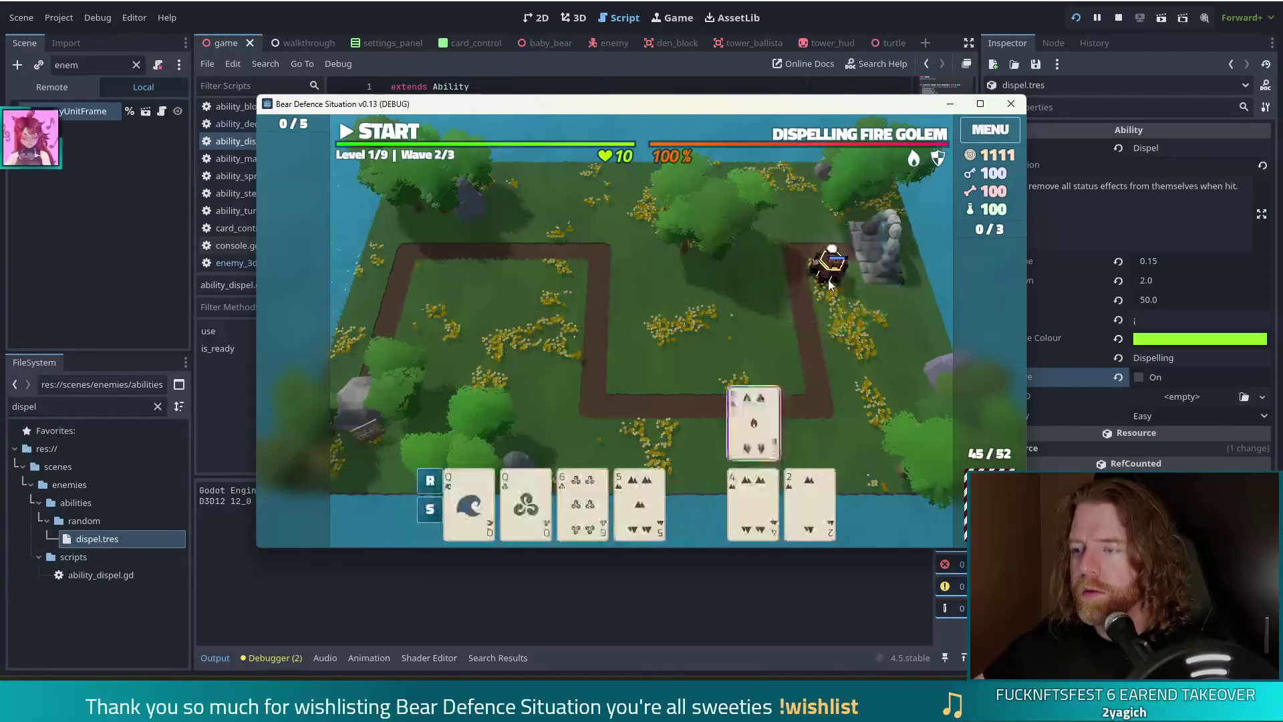
Build an Earth Tower by the path near the centre and start wave 2.
click(640, 501)
click(689, 294)
click(583, 422)
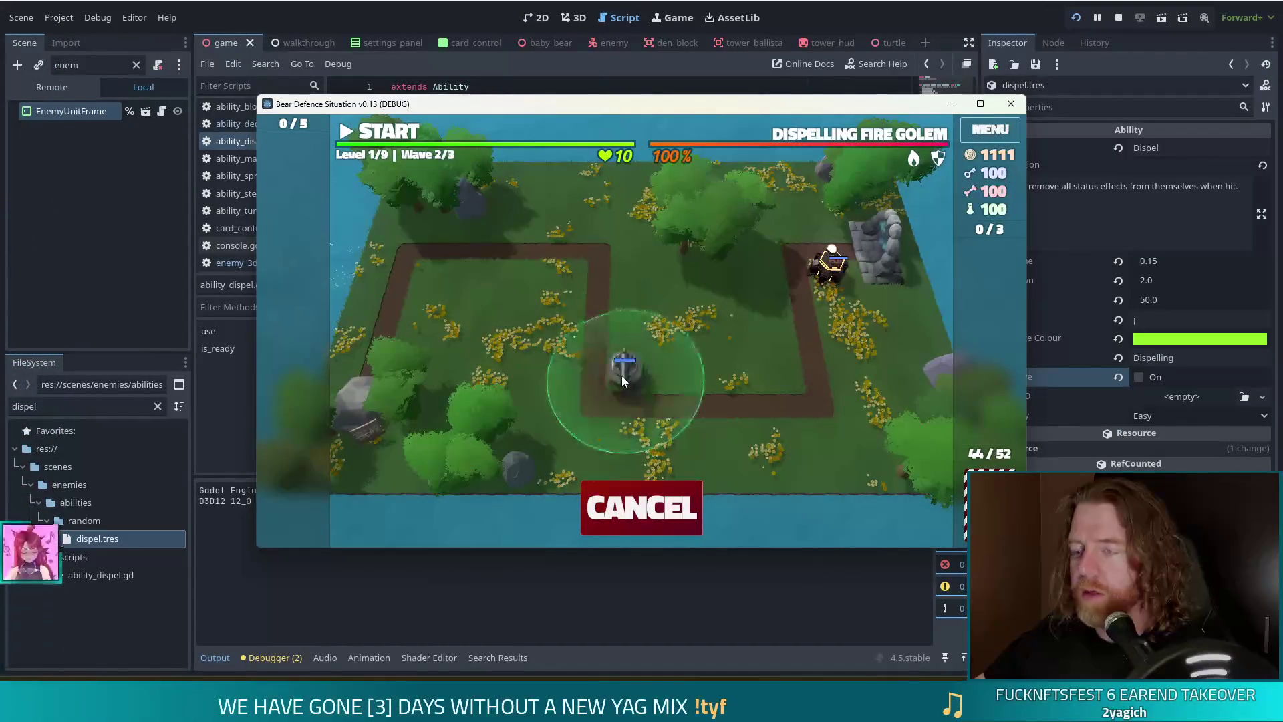
click(621, 375)
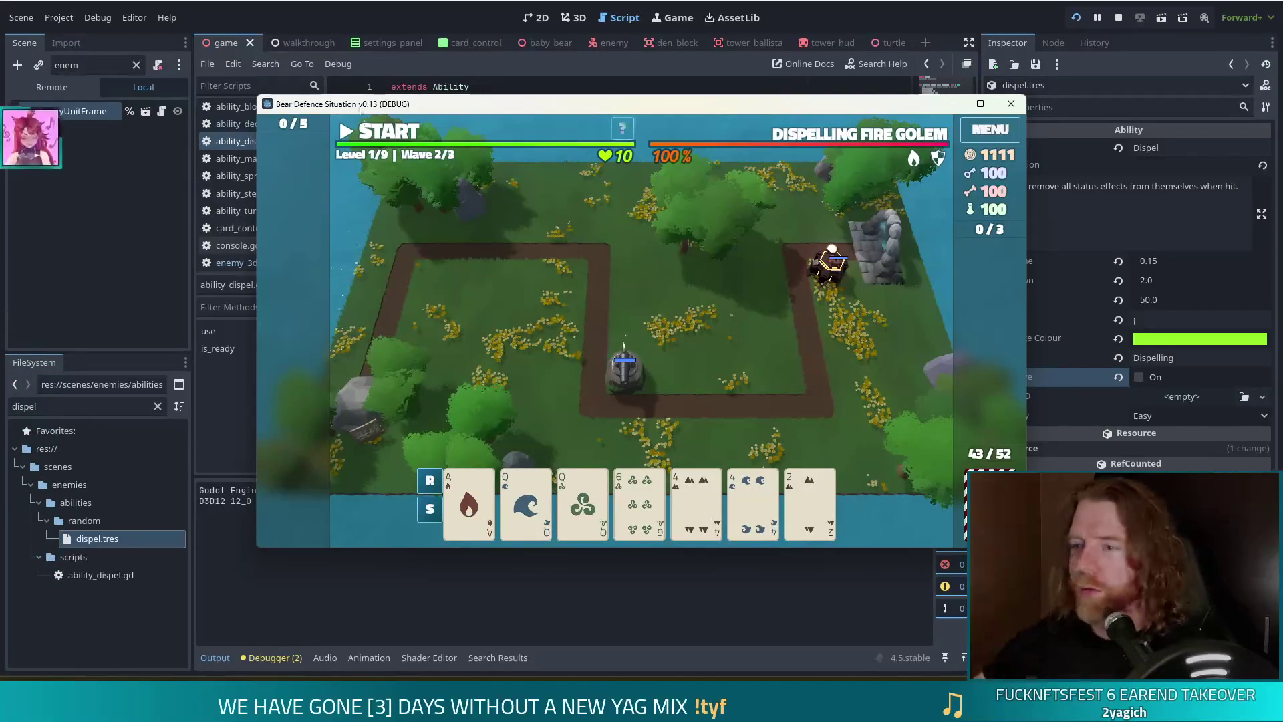
click(387, 131)
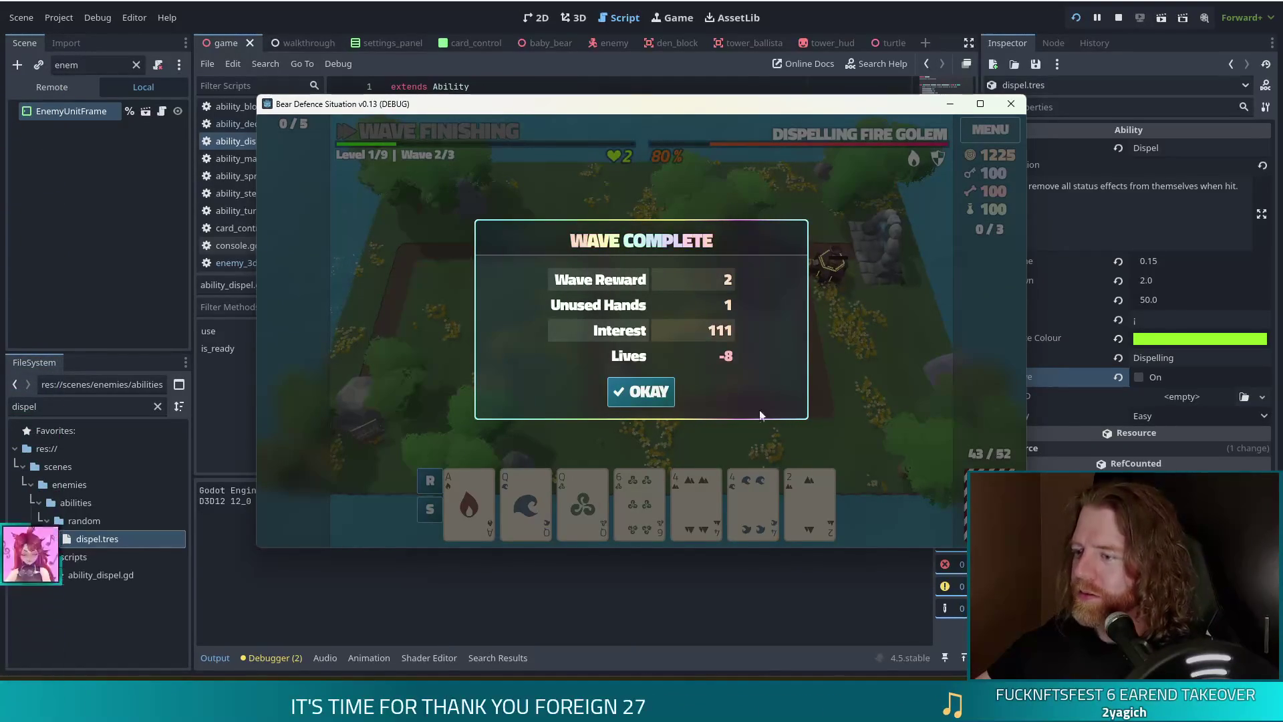
Stop the debug run after the wave and switch over to the Notepad2 window.
click(1120, 18)
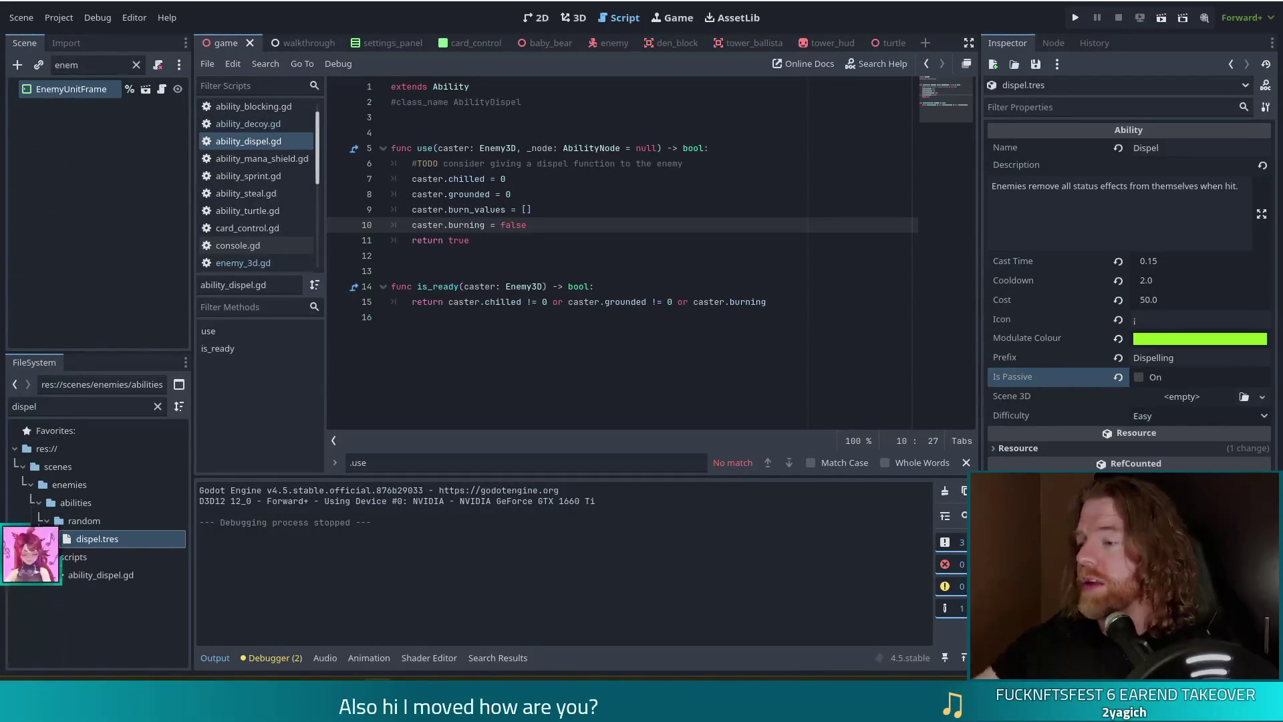
key(alt+Tab)
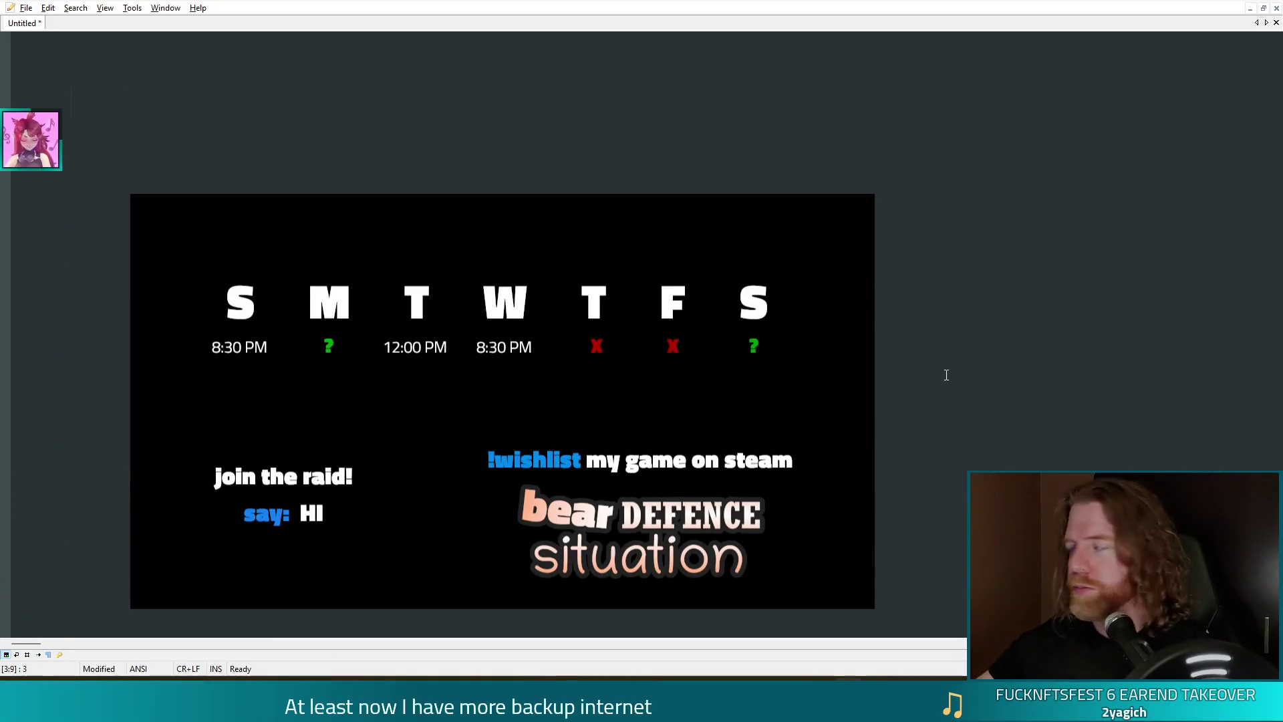
Enter the viewer's name on the first line of the Untitled document, followed by a line break.
text(balint)
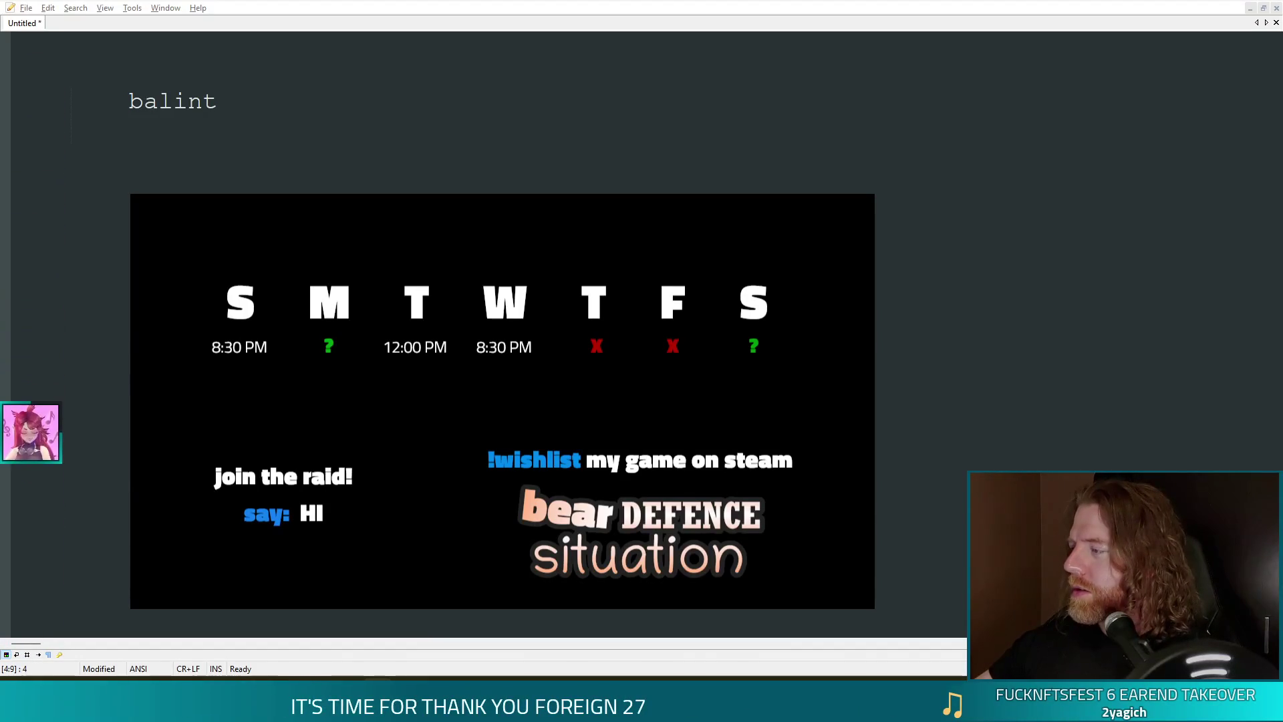
key(Return)
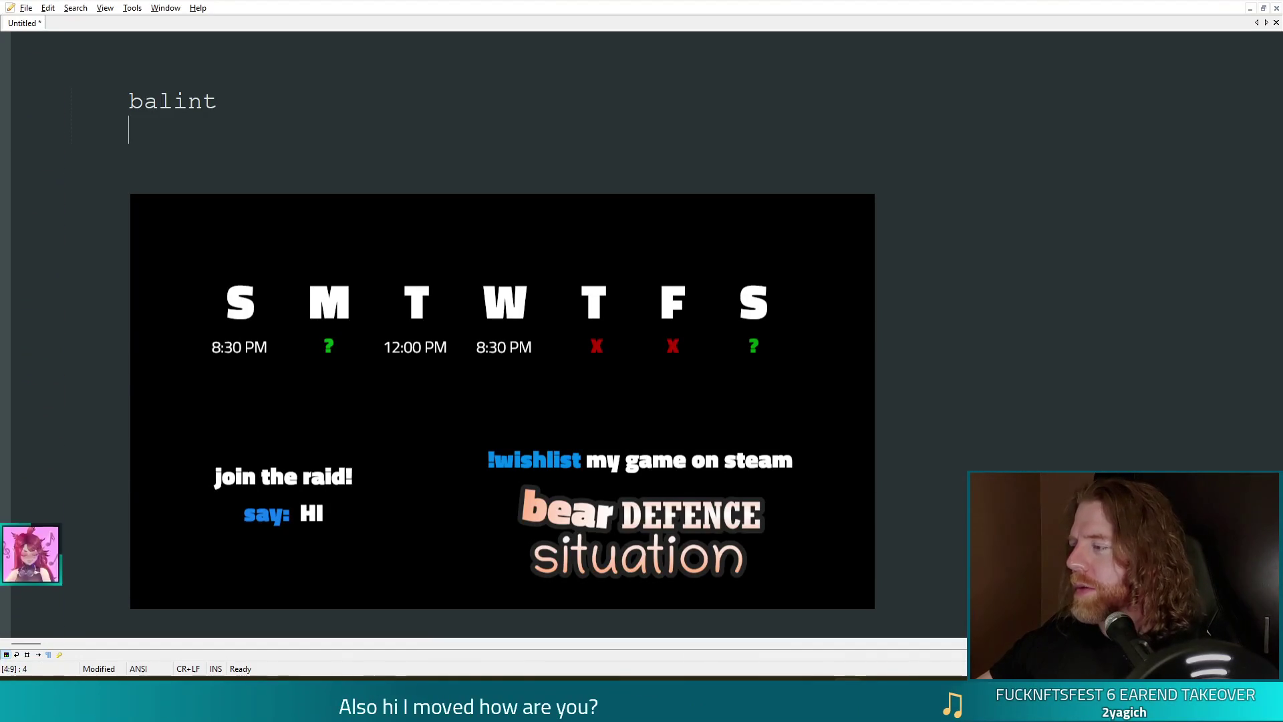